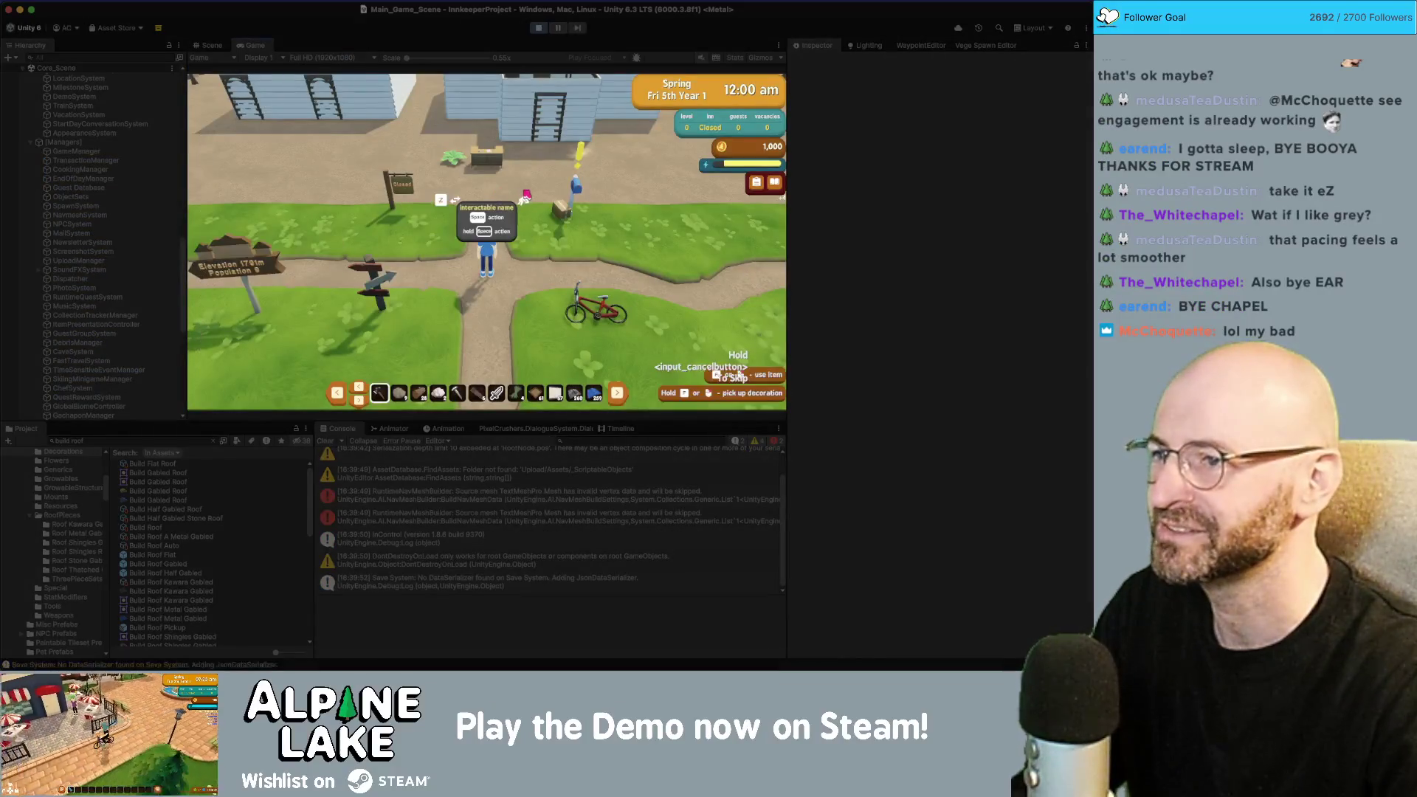
# Step: Equip the roof item, walk the character to the house, and enter roof-building mode
pyautogui.press('w')
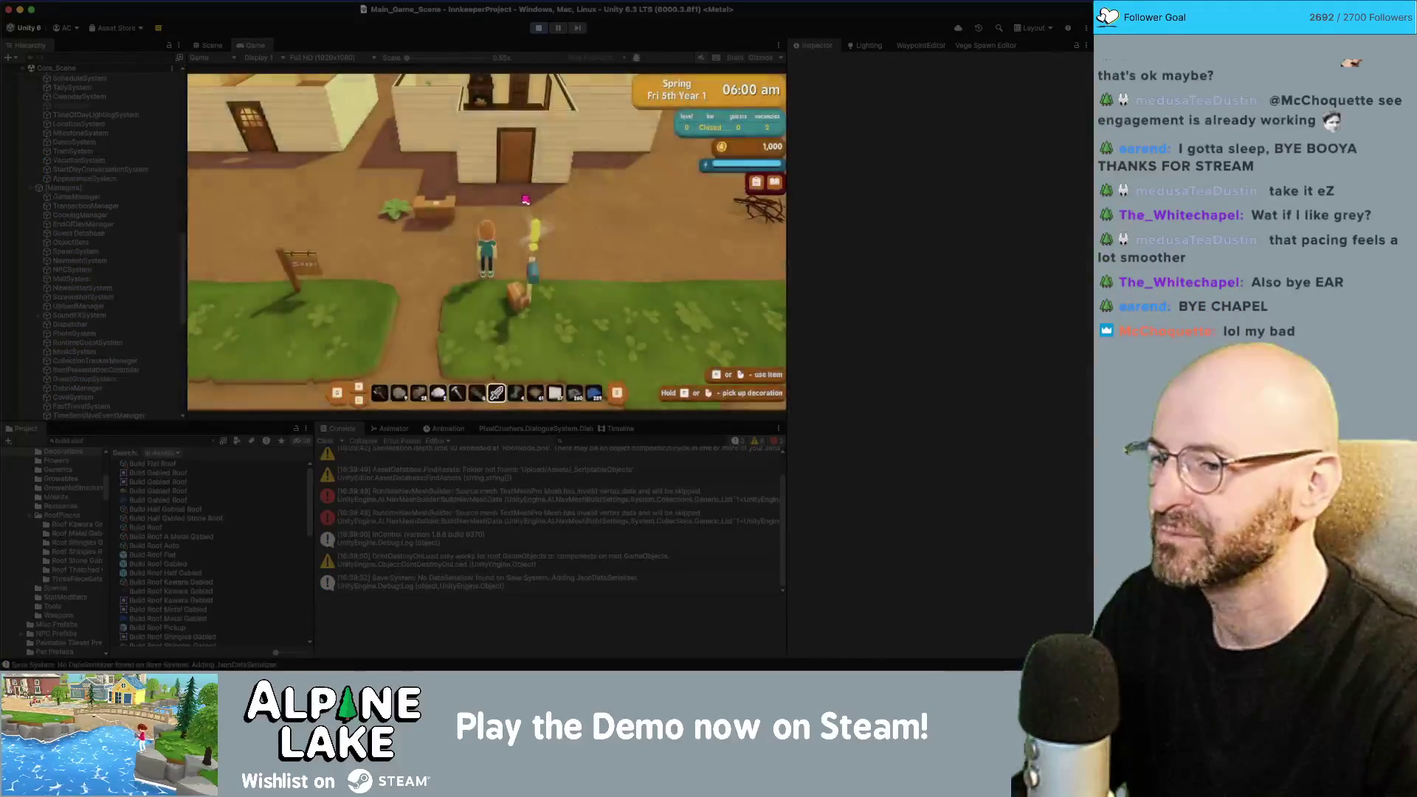
pyautogui.scroll(1, 522, 201)
pyautogui.press('a')
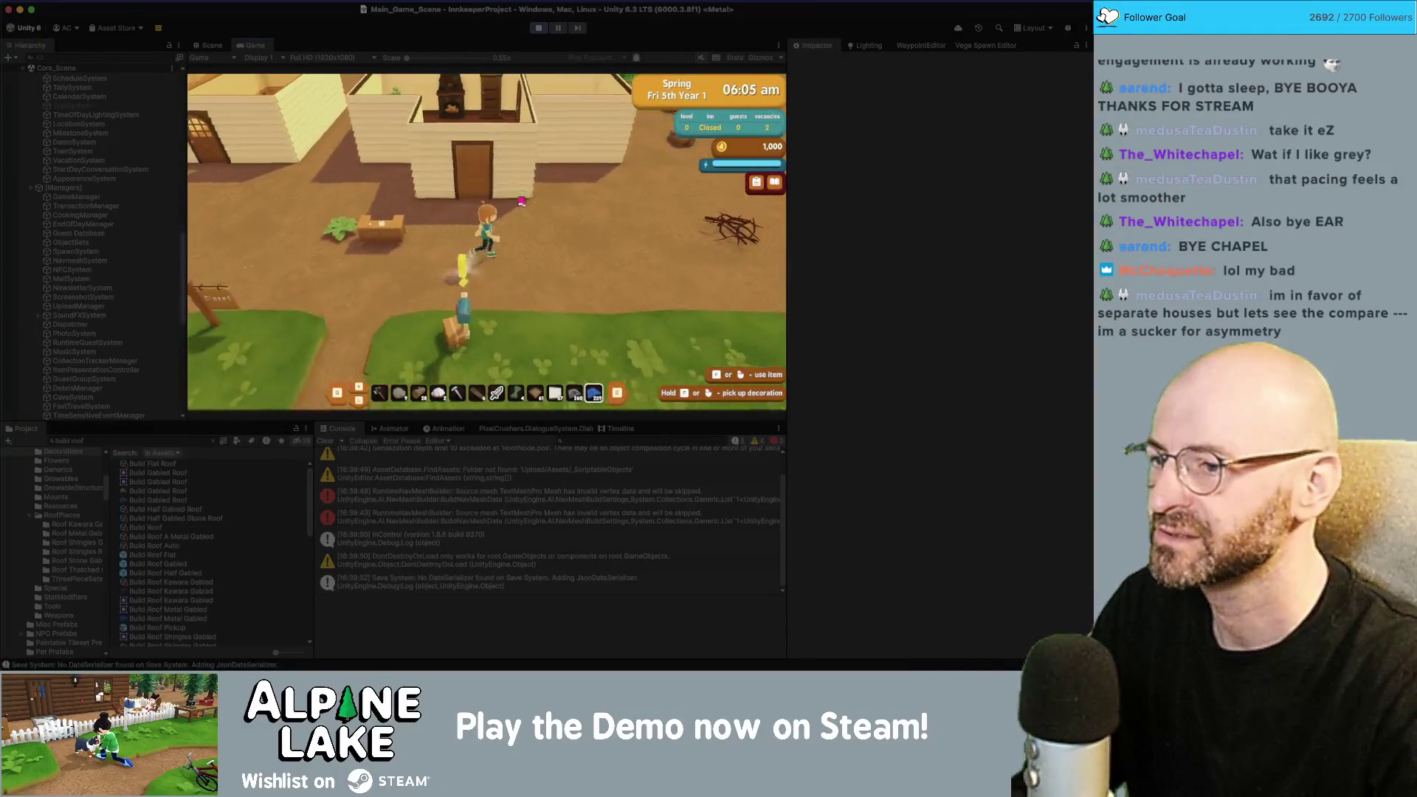
pyautogui.press('s')
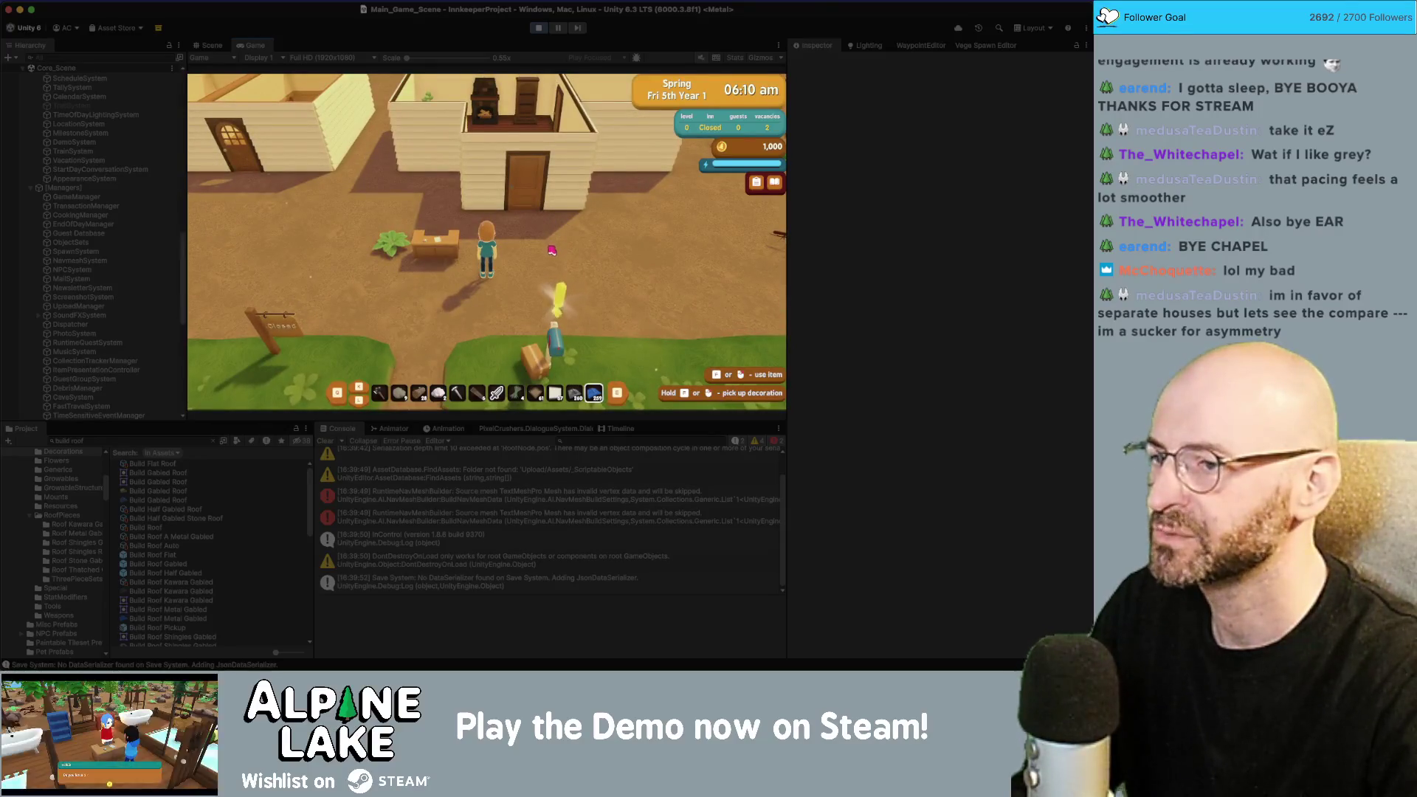
pyautogui.click(551, 251)
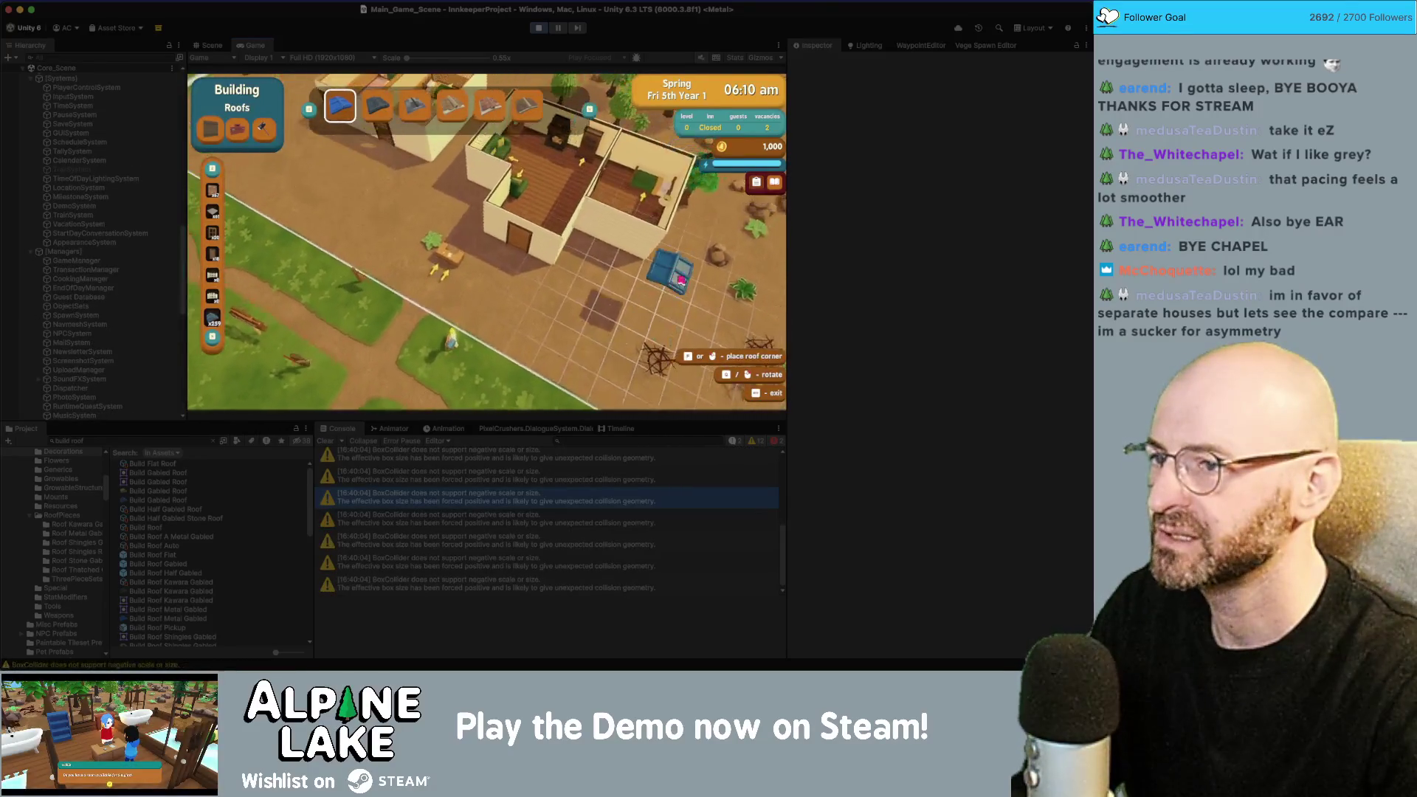
# Step: Try a tiled roof over the house, cancel it, and restart roof building with the third style
pyautogui.click(415, 105)
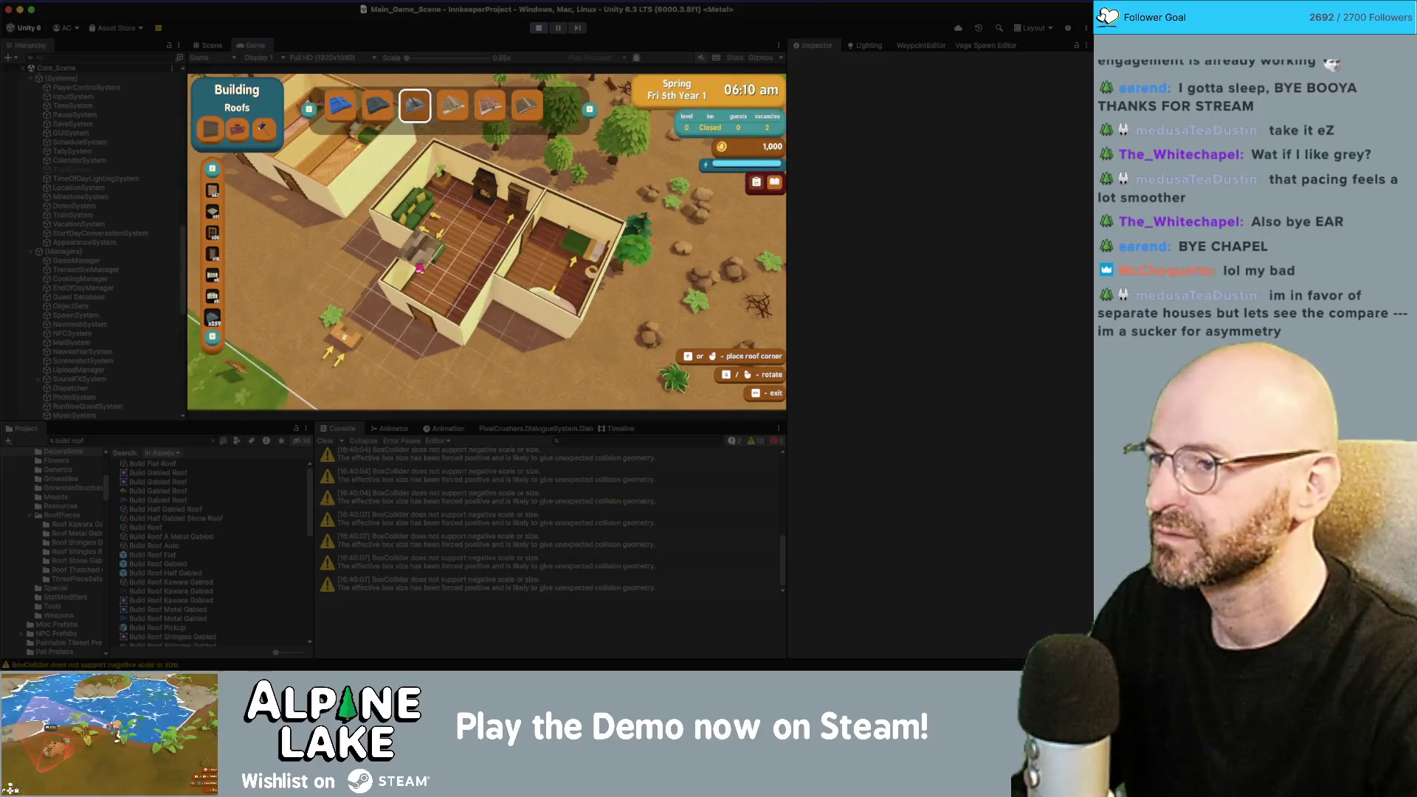
pyautogui.press('Escape')
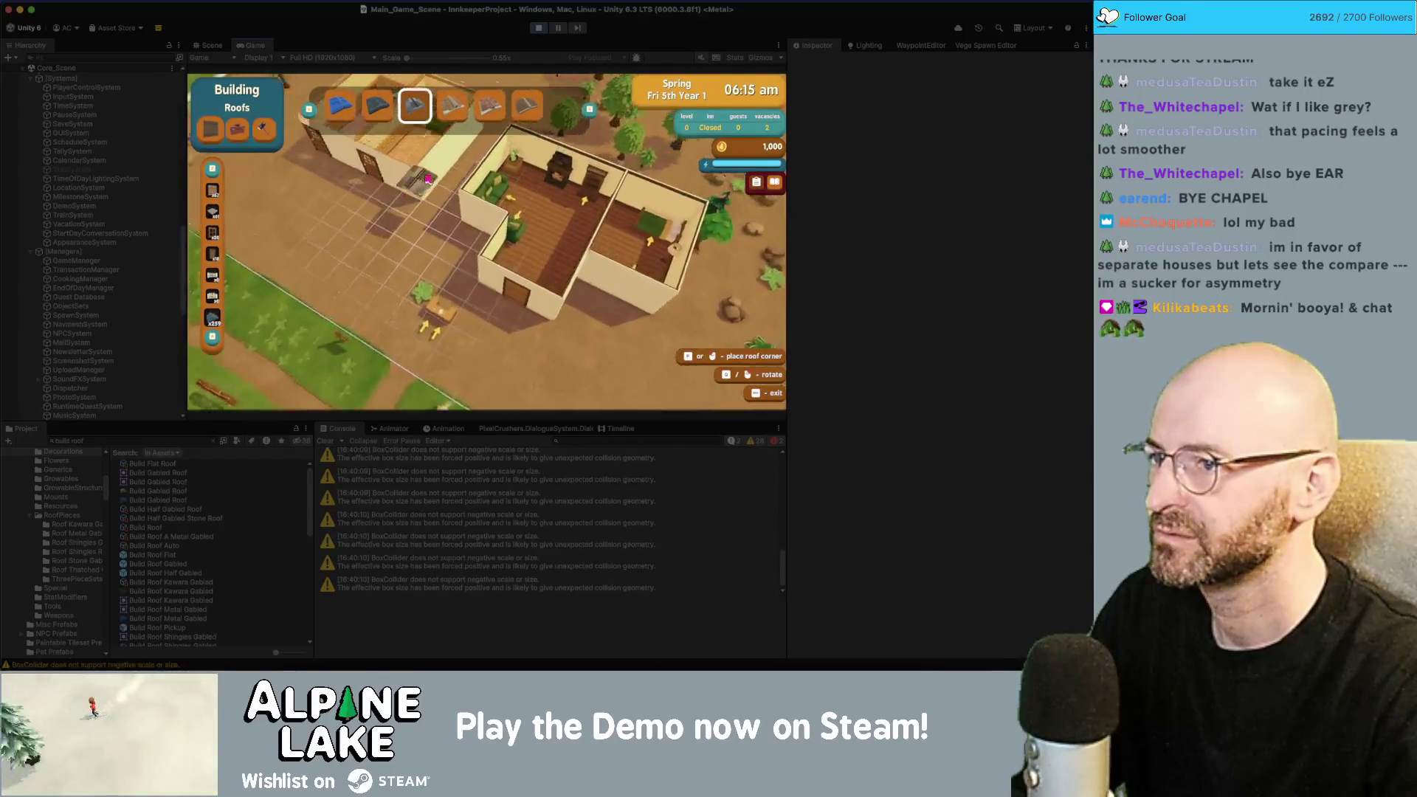
pyautogui.moveTo(453, 182); pyautogui.dragTo(559, 267)
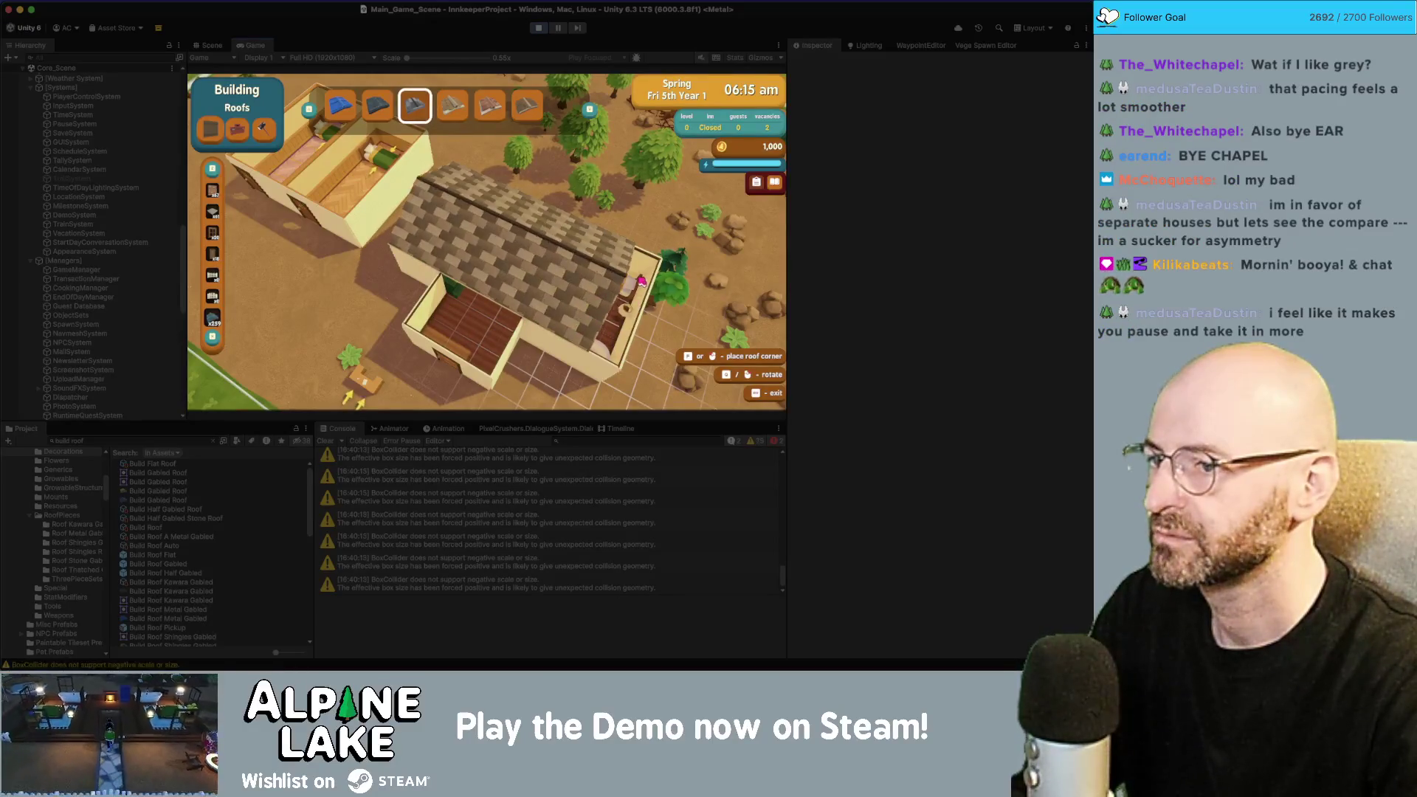
pyautogui.rightClick(608, 272)
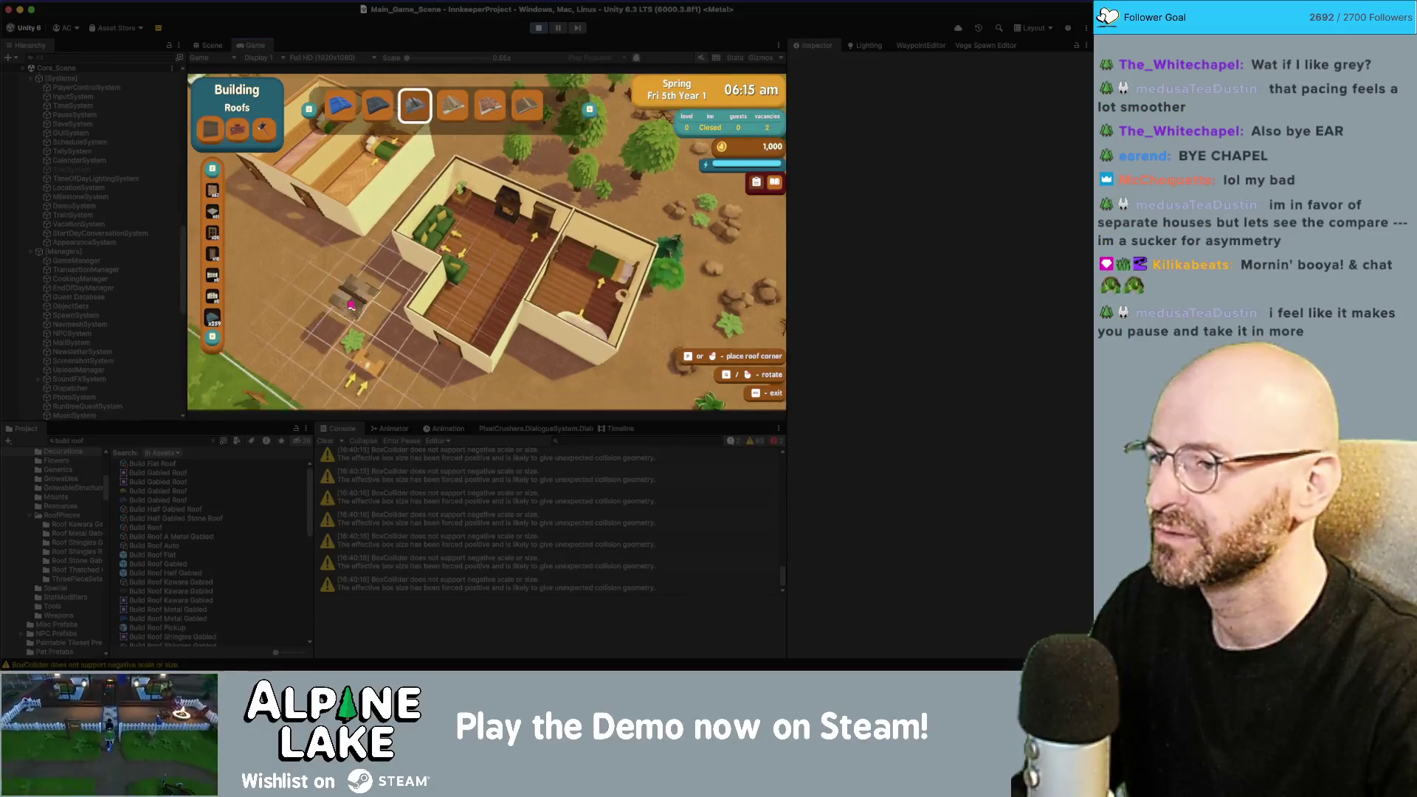
pyautogui.press('Escape')
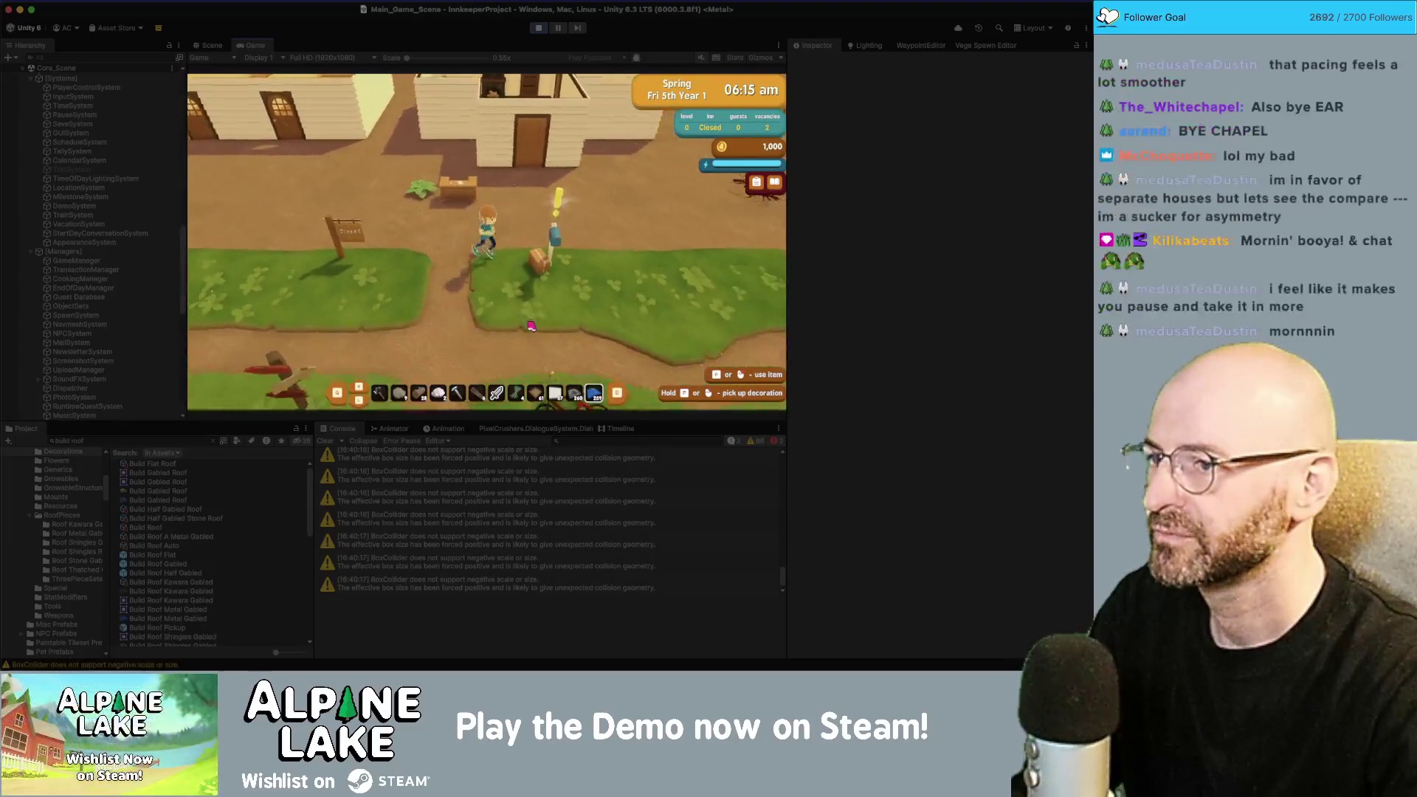
pyautogui.click(543, 298)
pyautogui.press('w')
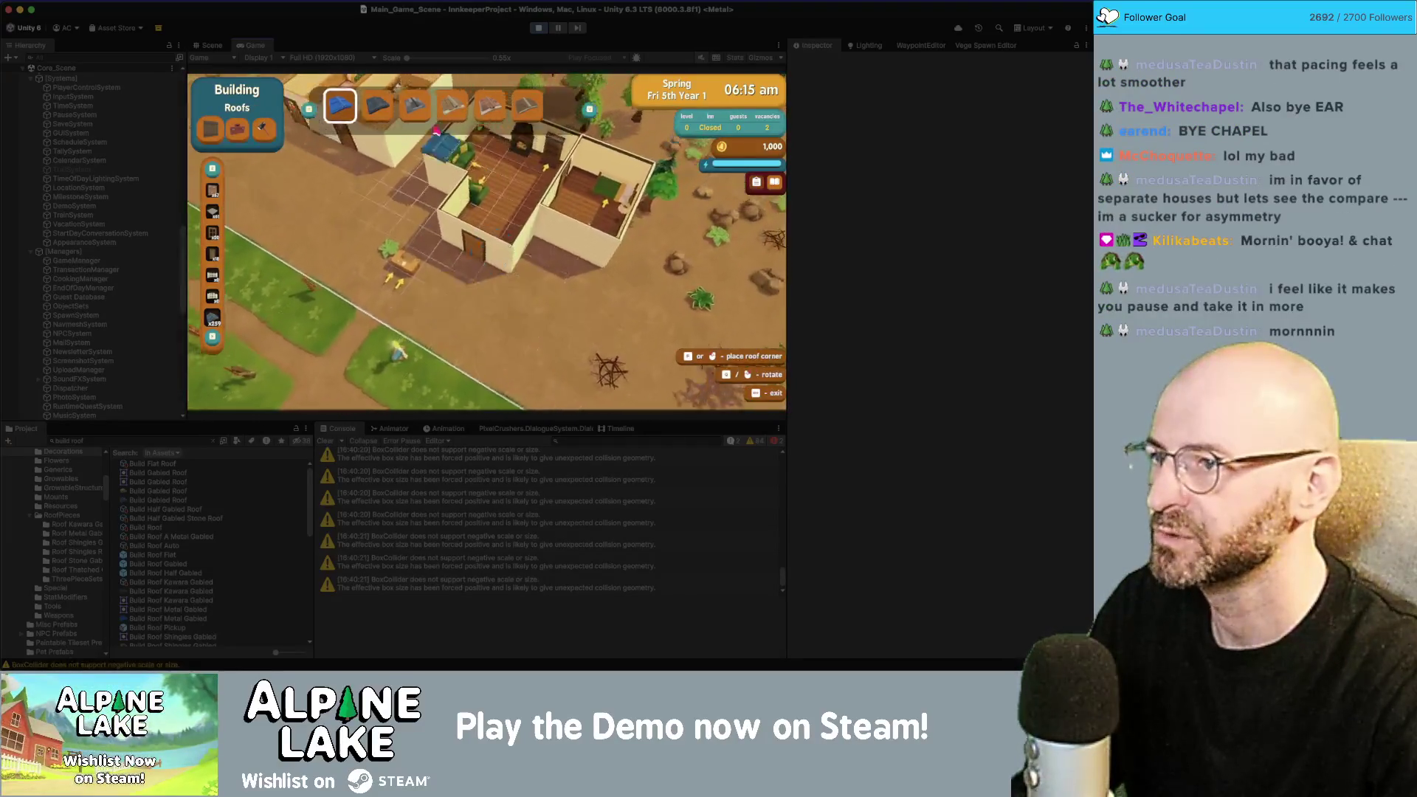
pyautogui.scroll(-2, 502, 244)
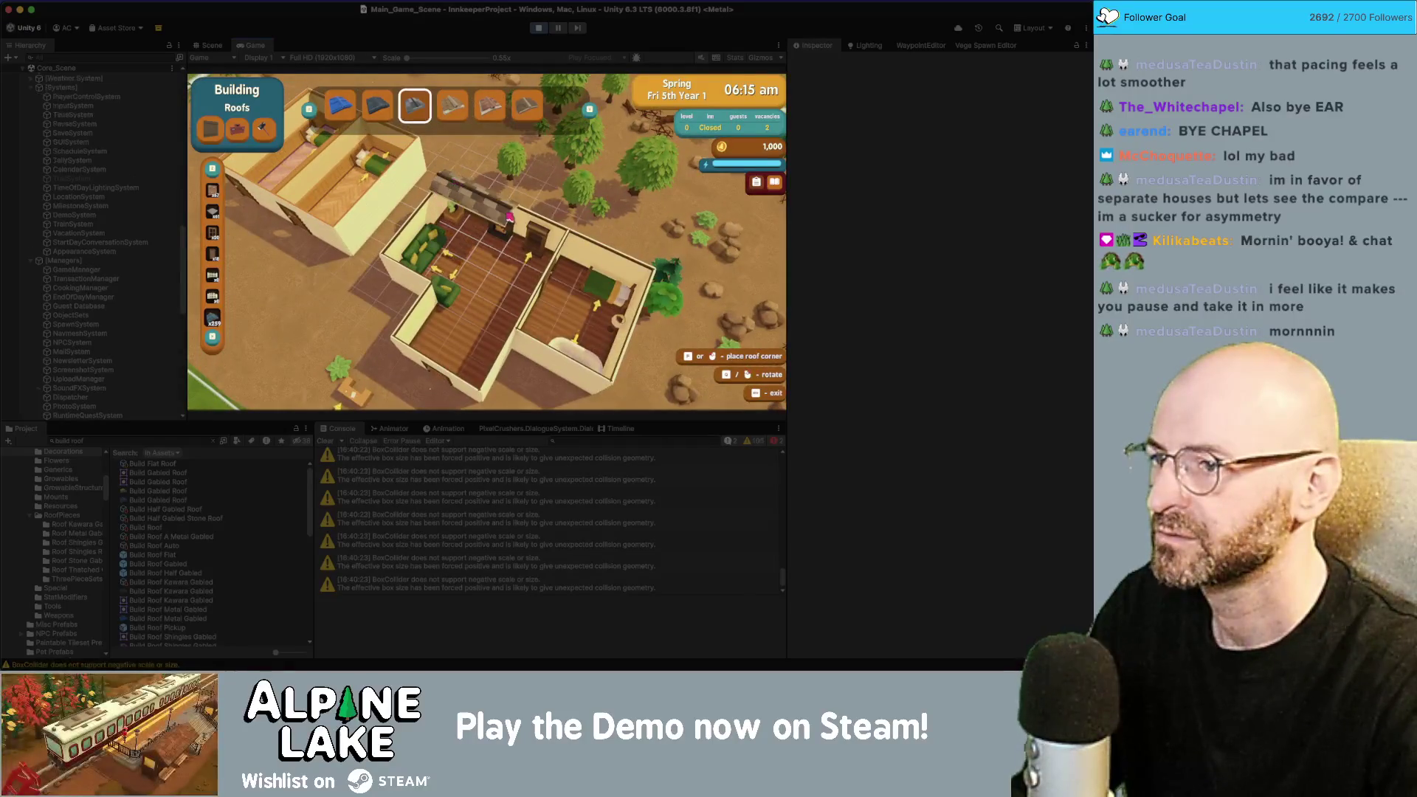
# Step: Place stone-shingle roofs over the right room, left room and front extension, then exit build mode
pyautogui.click(455, 184)
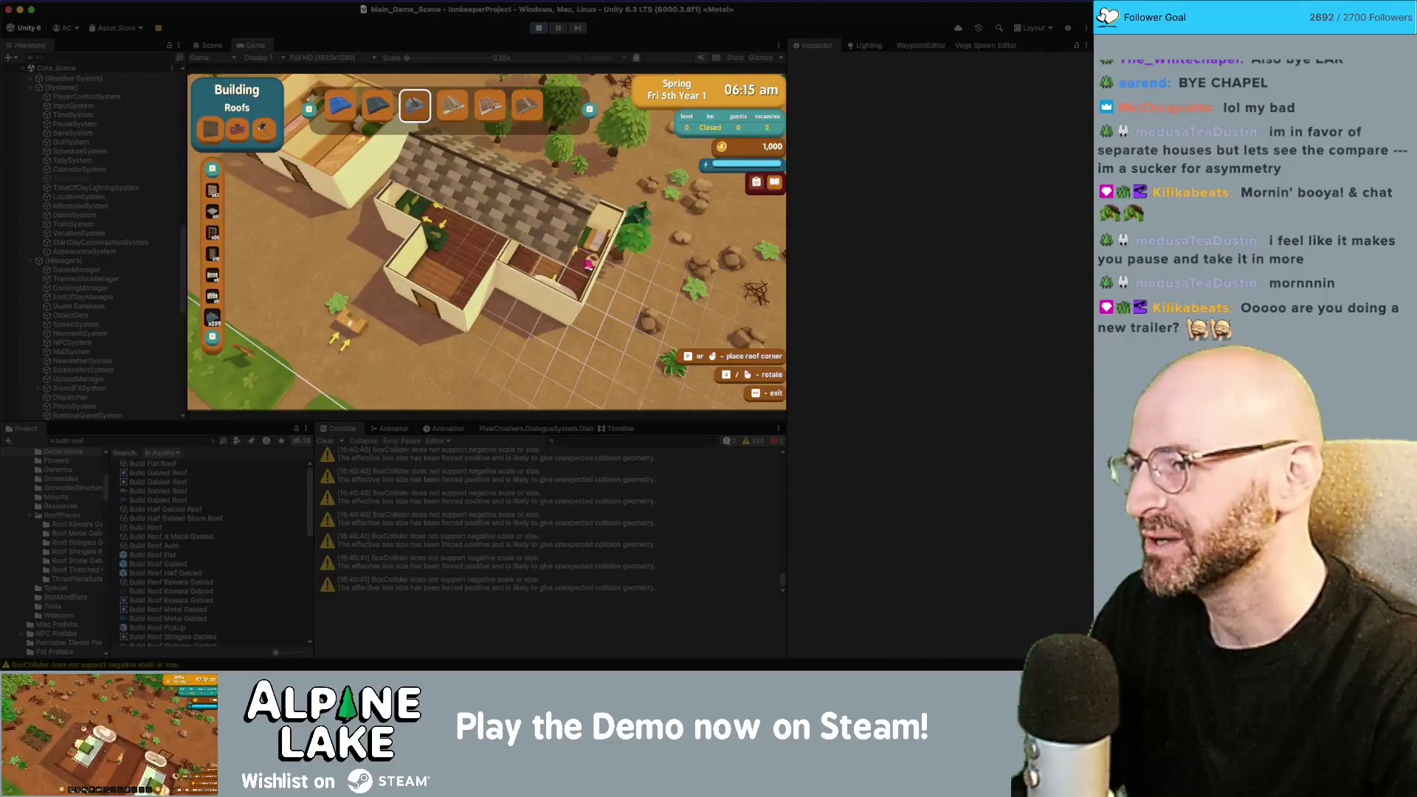
pyautogui.press('q')
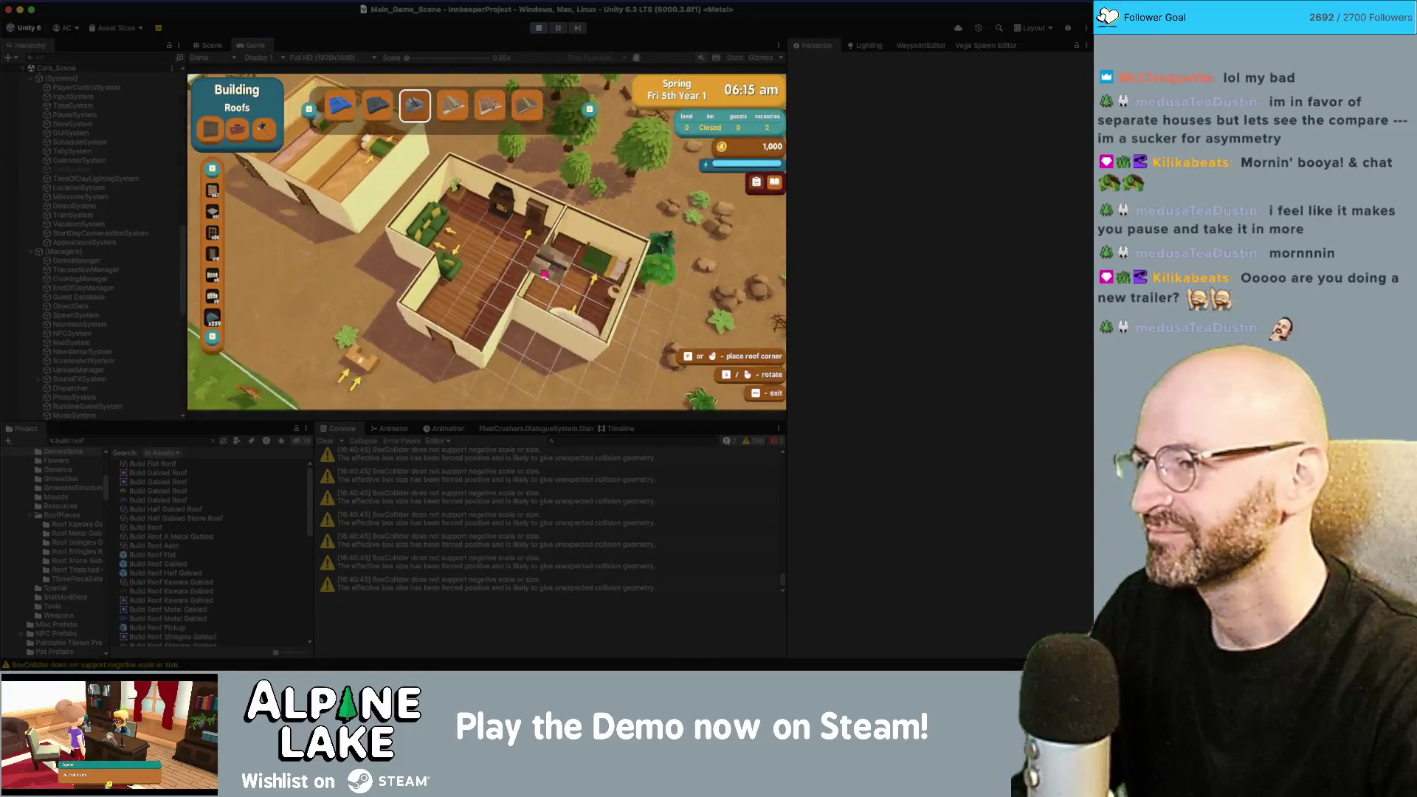
pyautogui.click(581, 240)
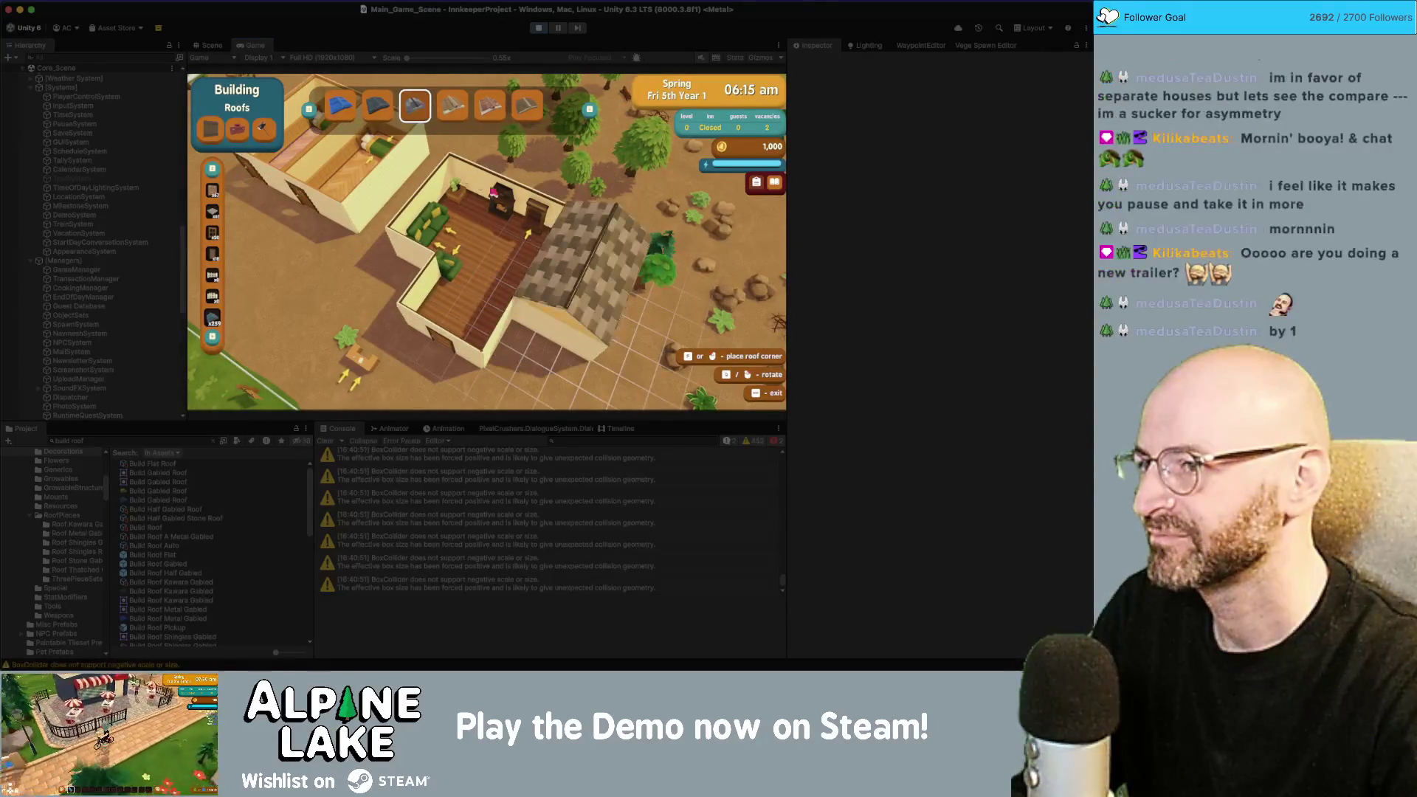
pyautogui.moveTo(465, 172); pyautogui.dragTo(522, 281)
pyautogui.click(524, 256)
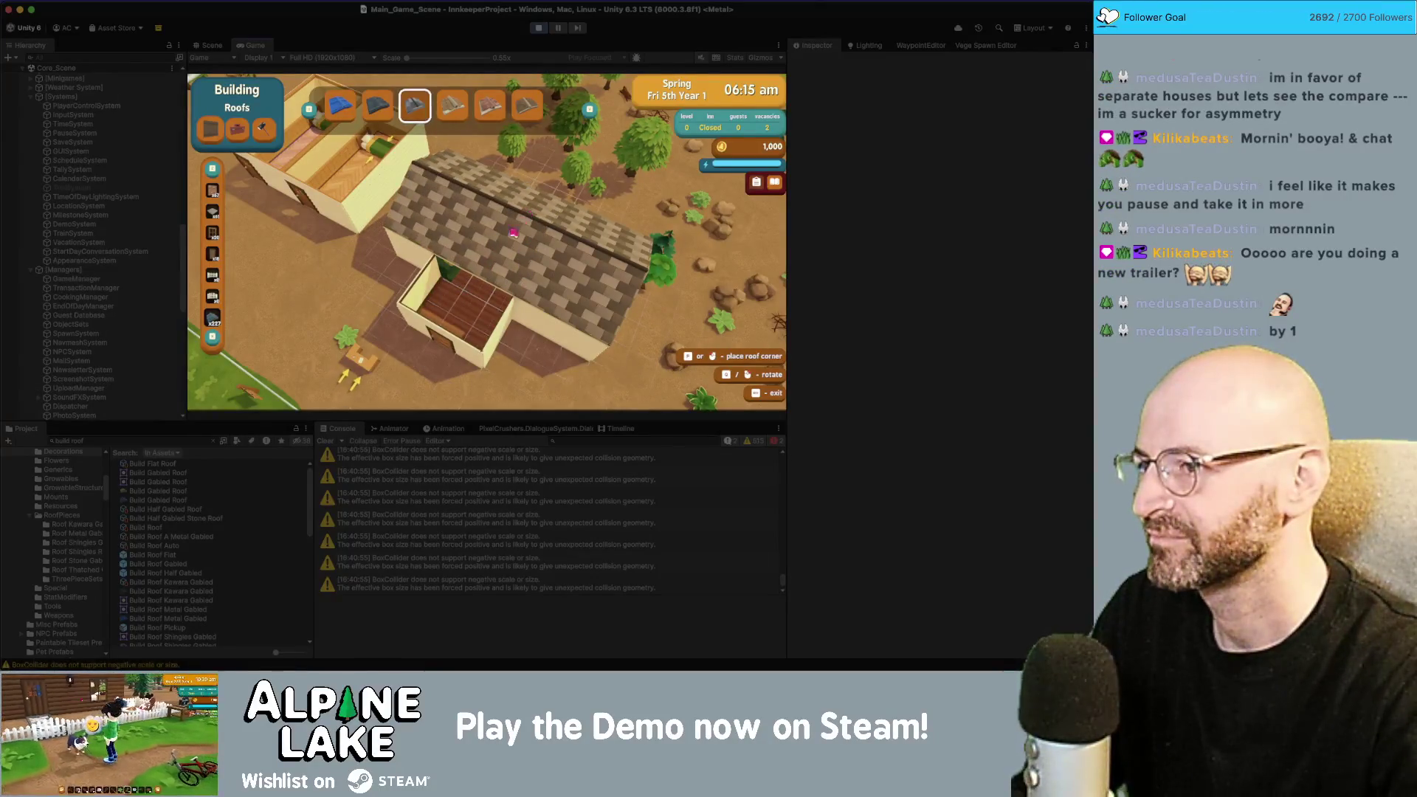
pyautogui.moveTo(424, 307); pyautogui.dragTo(521, 281)
pyautogui.click(529, 265)
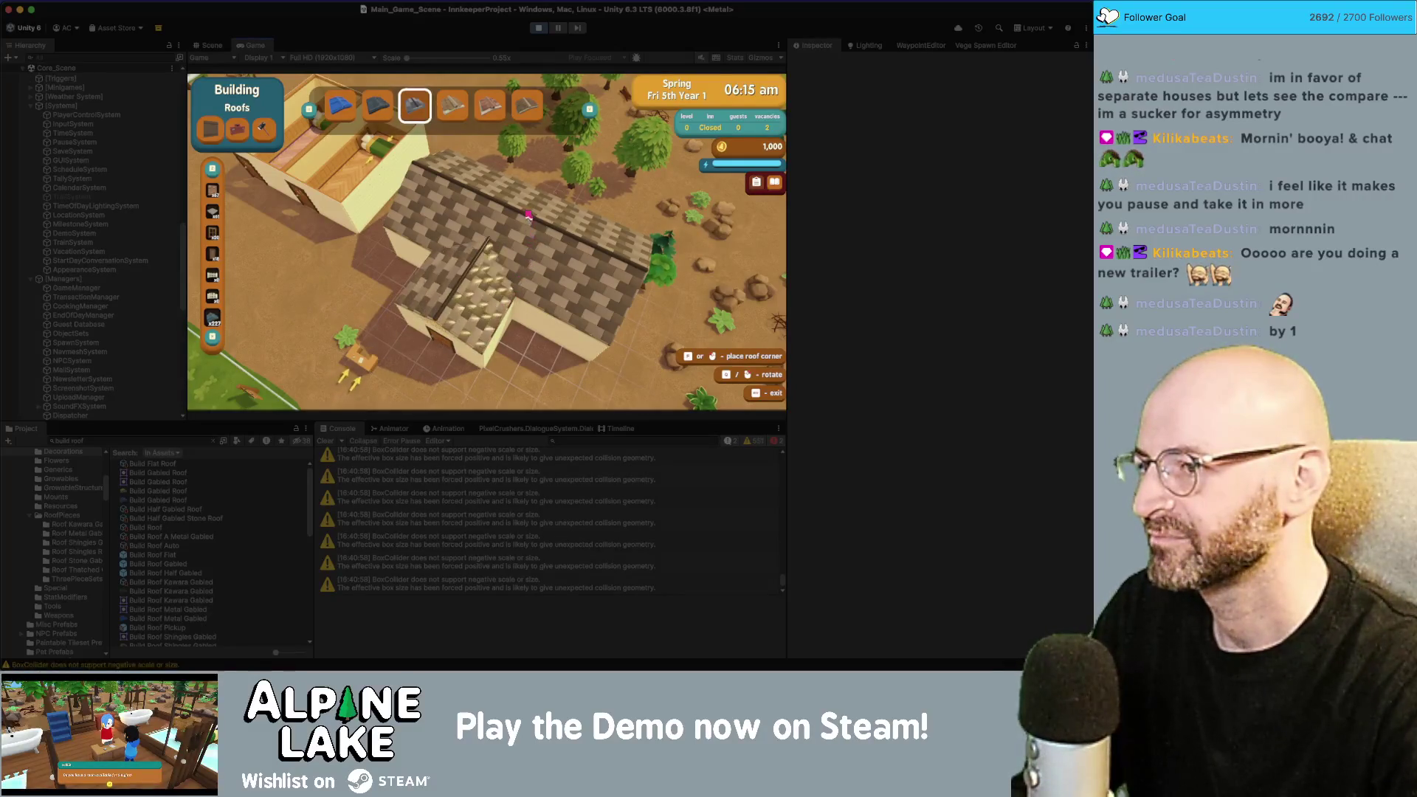
pyautogui.press('Escape')
# Step: Walk the character right and back left past the roofed house, then stop Play mode with Cmd+P
pyautogui.press('d')
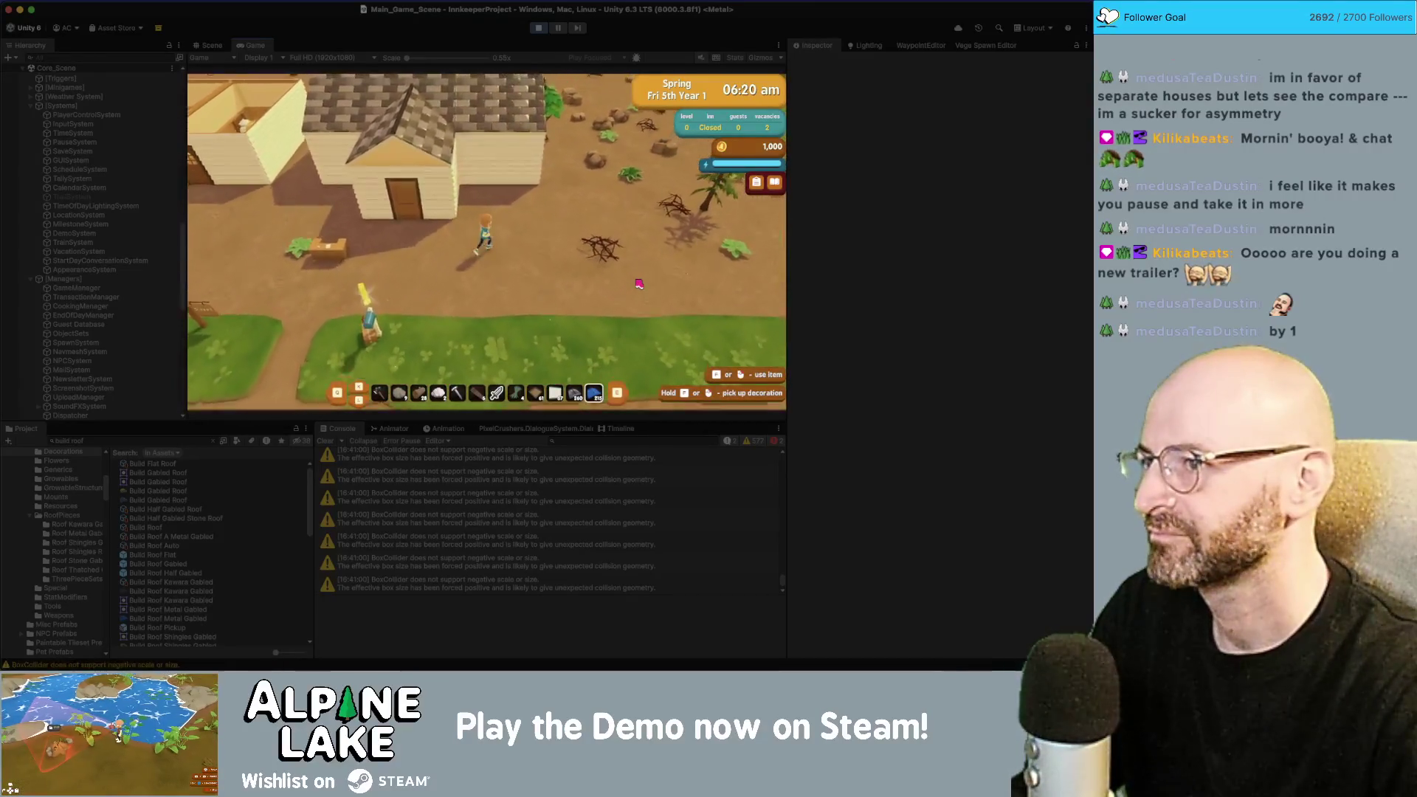
pyautogui.press('a')
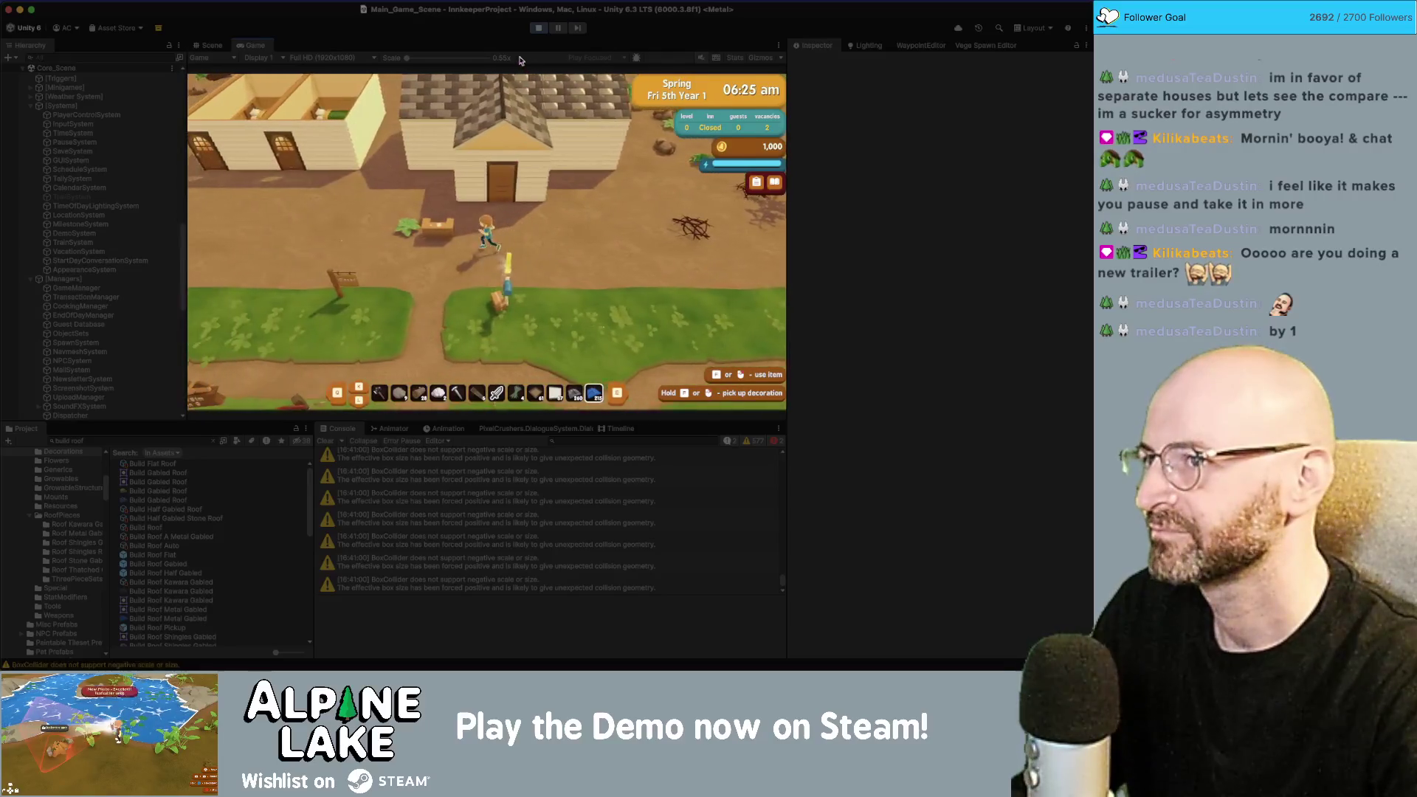
pyautogui.press('super+p')
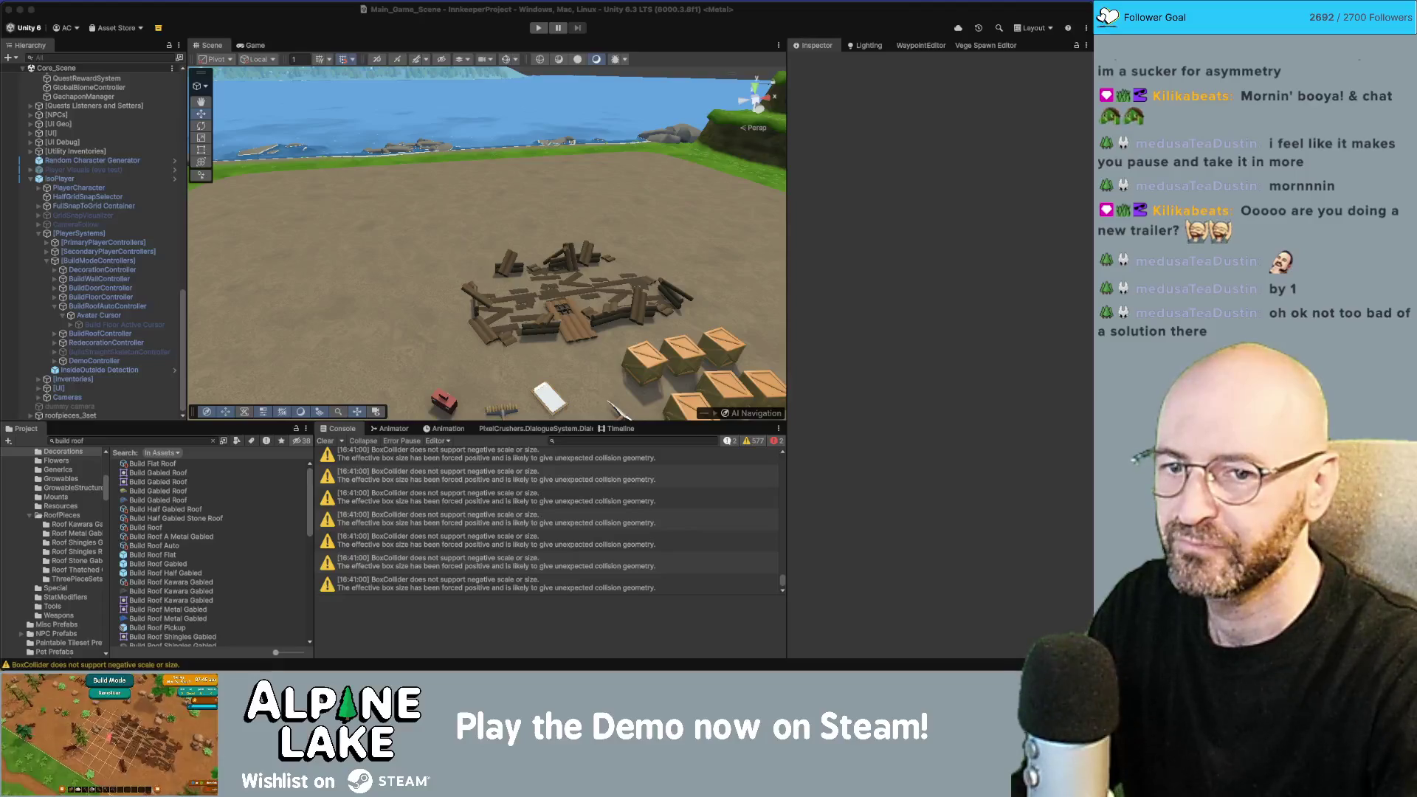
# Step: Import the roofing .mov recordings, place oldroofing.mov on V3, zoom out and scrub through it
pyautogui.press('super+Tab')
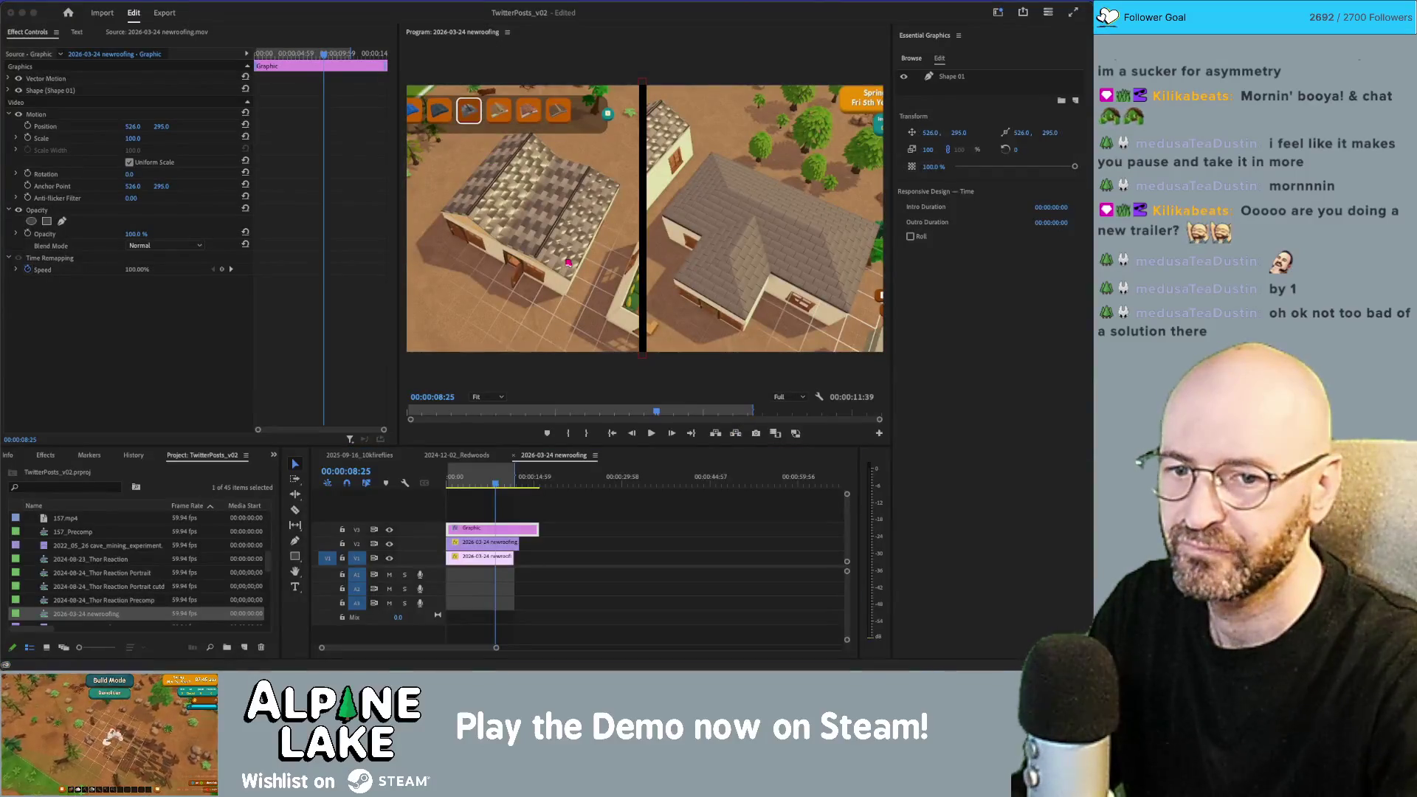
pyautogui.moveTo(346, 420); pyautogui.dragTo(148, 594)
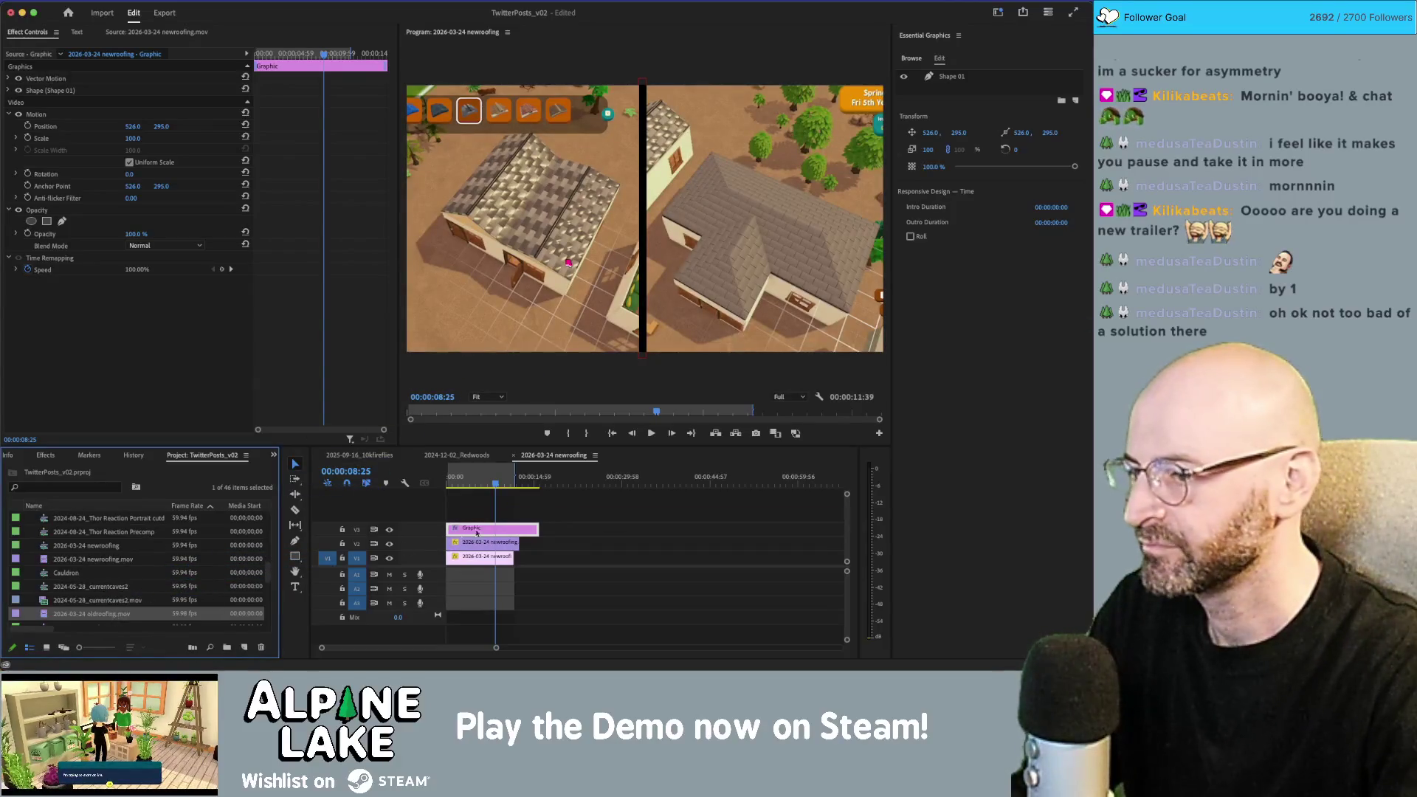
pyautogui.click(581, 547)
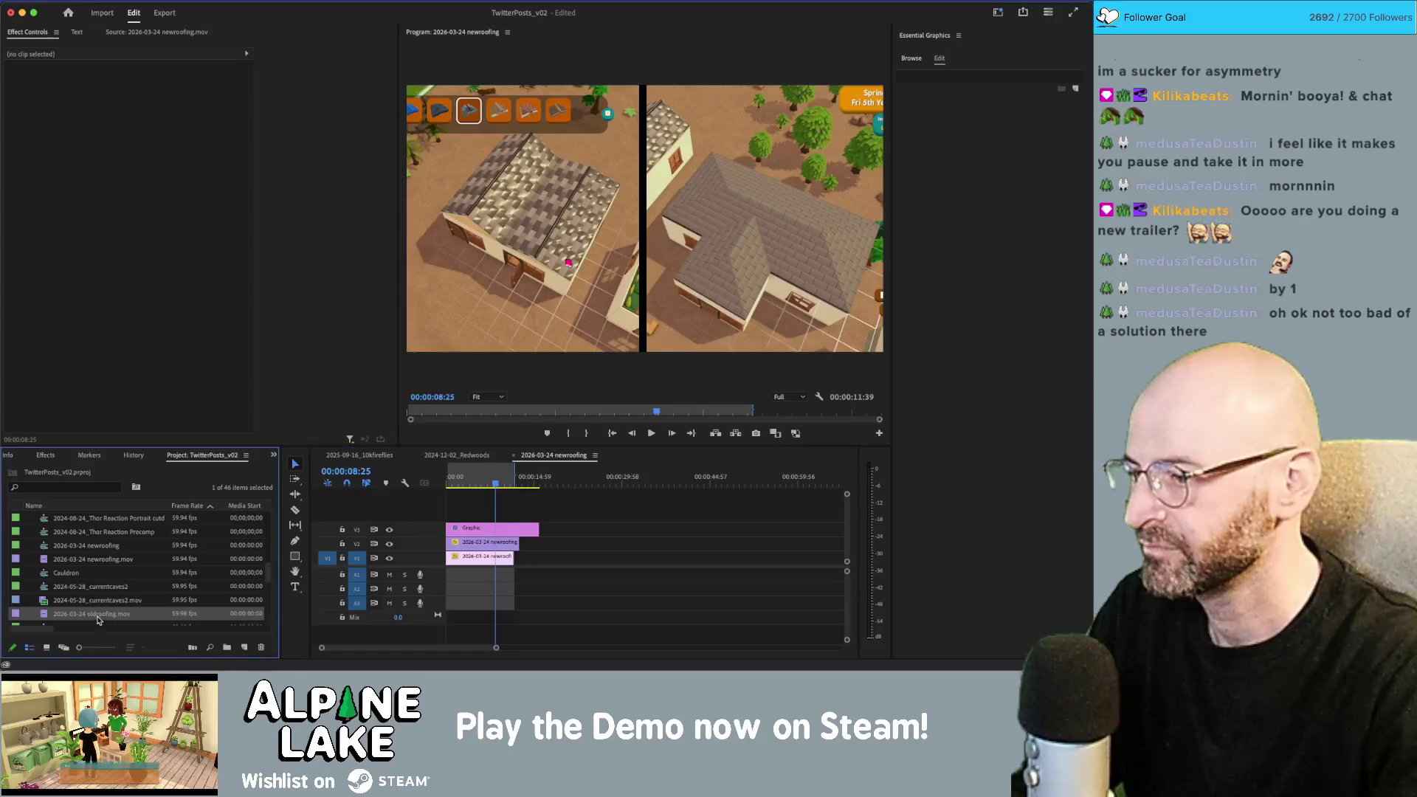
pyautogui.moveTo(90, 613)
pyautogui.mouseDown()
pyautogui.moveTo(590, 524)
pyautogui.moveTo(602, 481)
pyautogui.moveTo(613, 493)
pyautogui.mouseUp()
pyautogui.press('-')
pyautogui.press('-')
pyautogui.press('-')
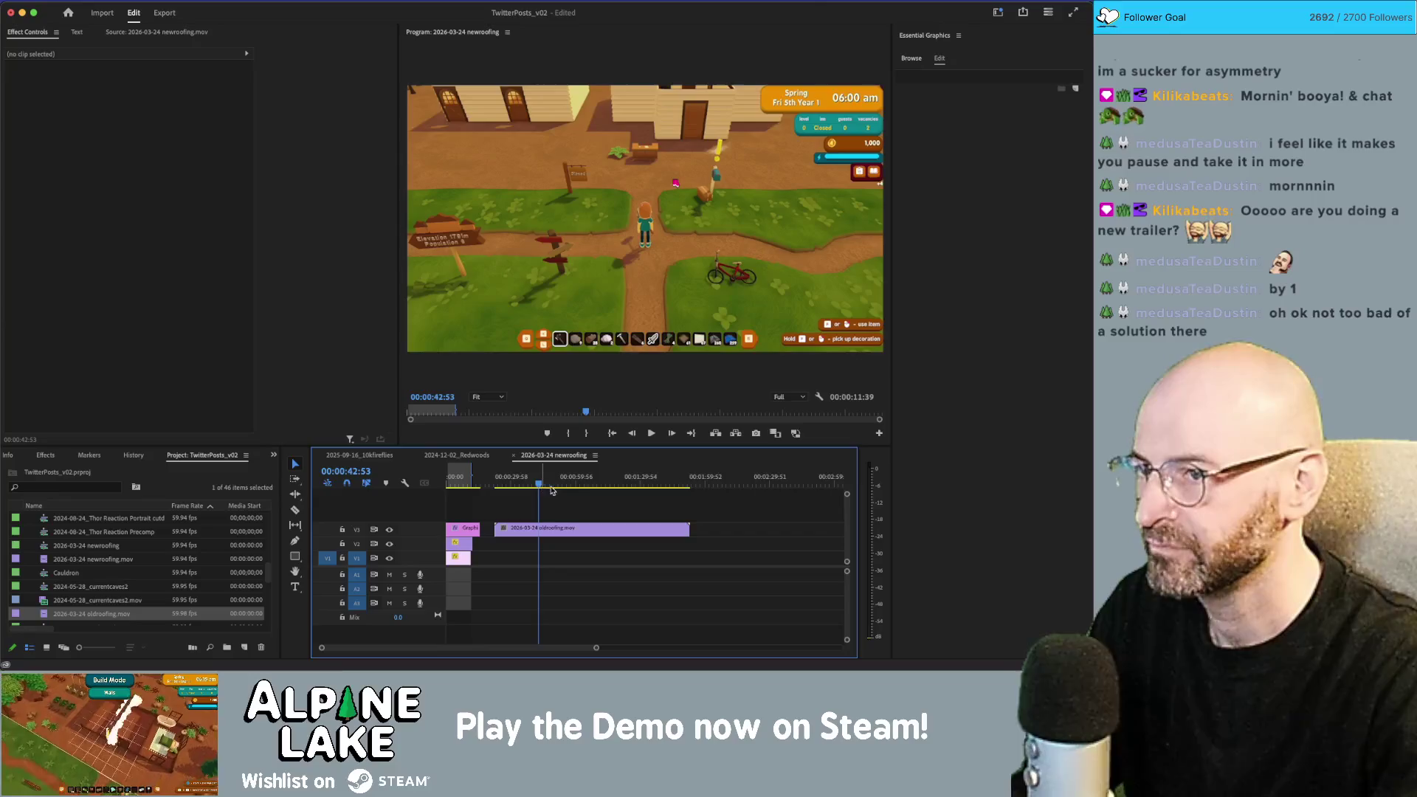
pyautogui.click(549, 483)
pyautogui.moveTo(552, 484); pyautogui.dragTo(650, 485)
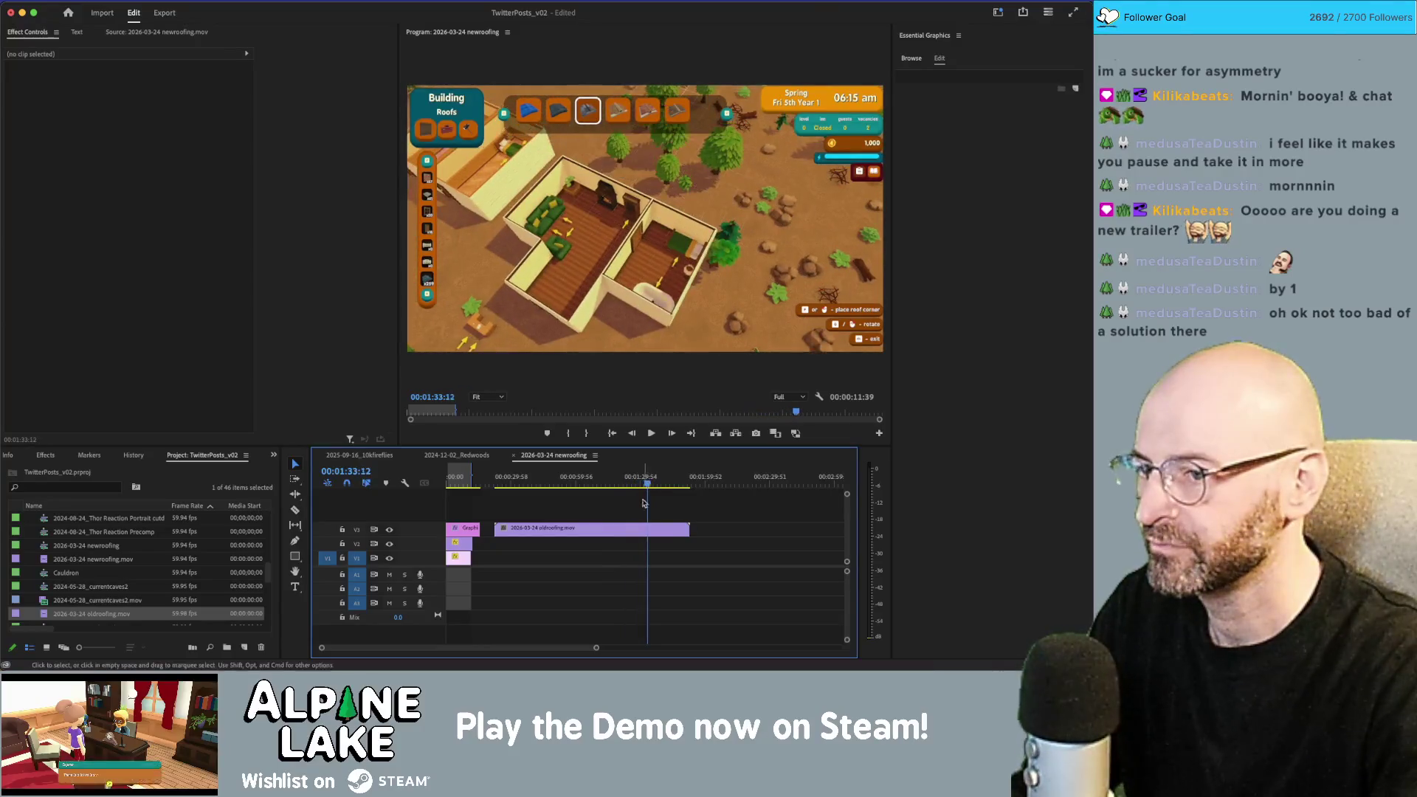
# Step: Split the oldroofing clip at 00:01:33:12, delete the left part, and slide the rest earlier
pyautogui.press('super+k')
pyautogui.click(627, 536)
pyautogui.press('Delete')
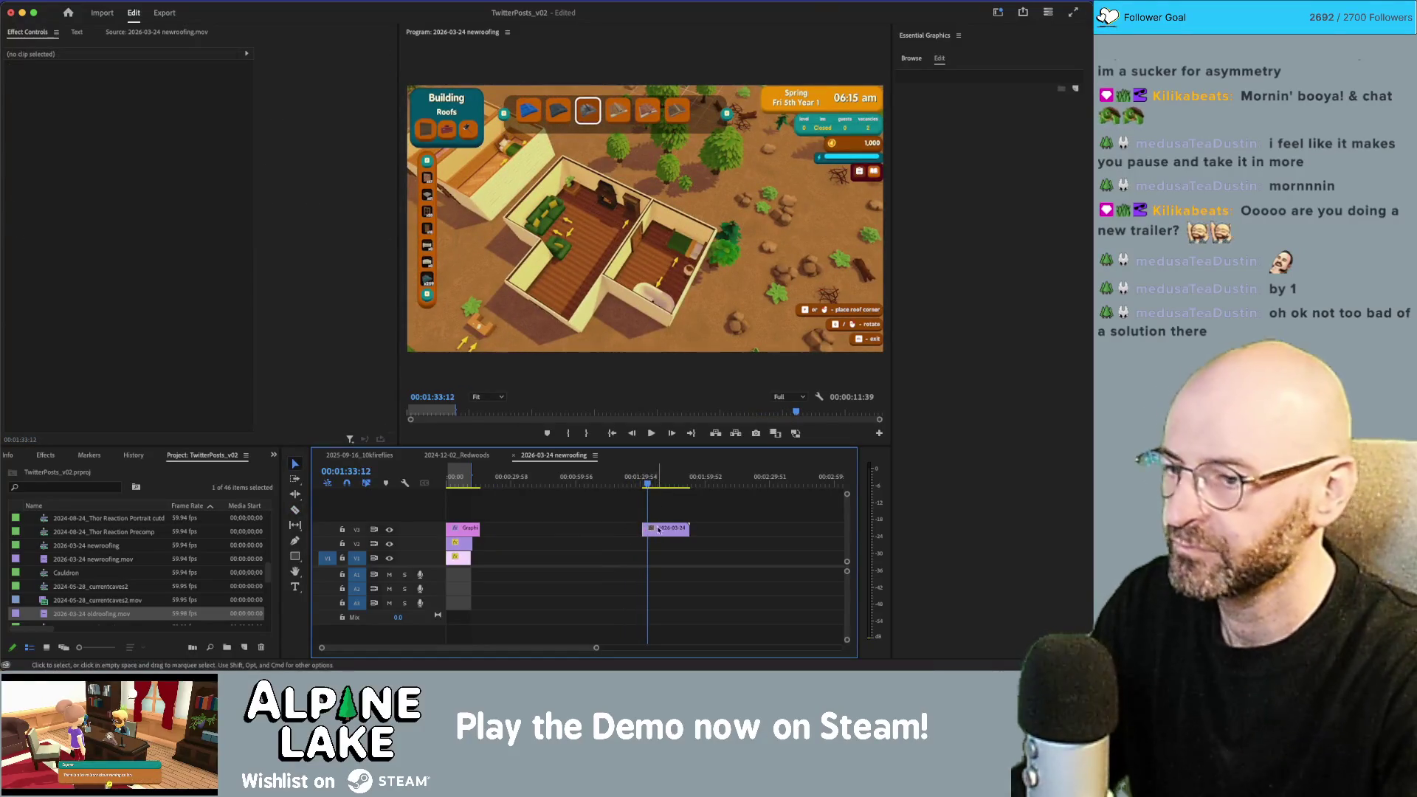
pyautogui.moveTo(655, 528); pyautogui.dragTo(596, 516)
# Step: Play back the remaining clip, then zoom in and scrub back to where roof building begins
pyautogui.click(579, 485)
pyautogui.press('space')
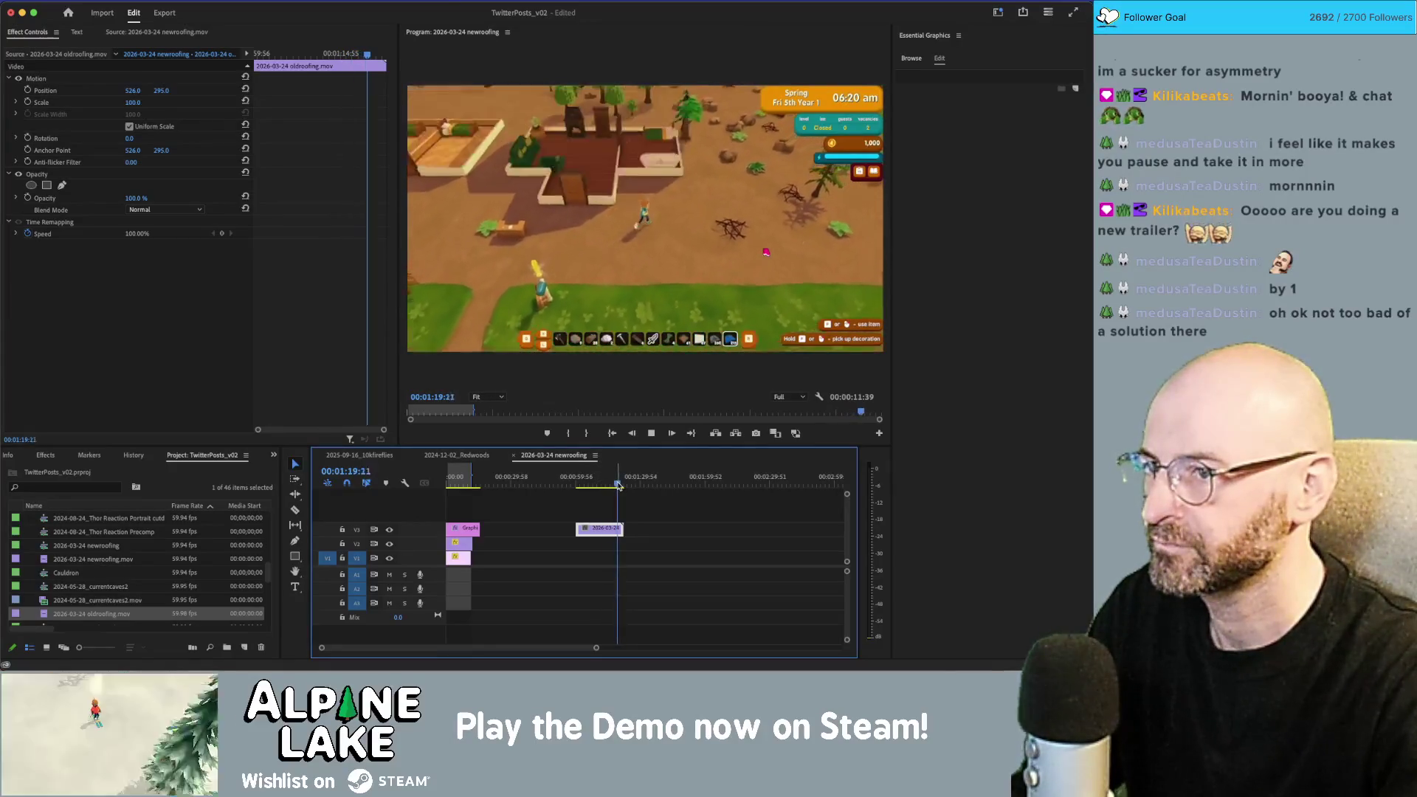
pyautogui.press('space')
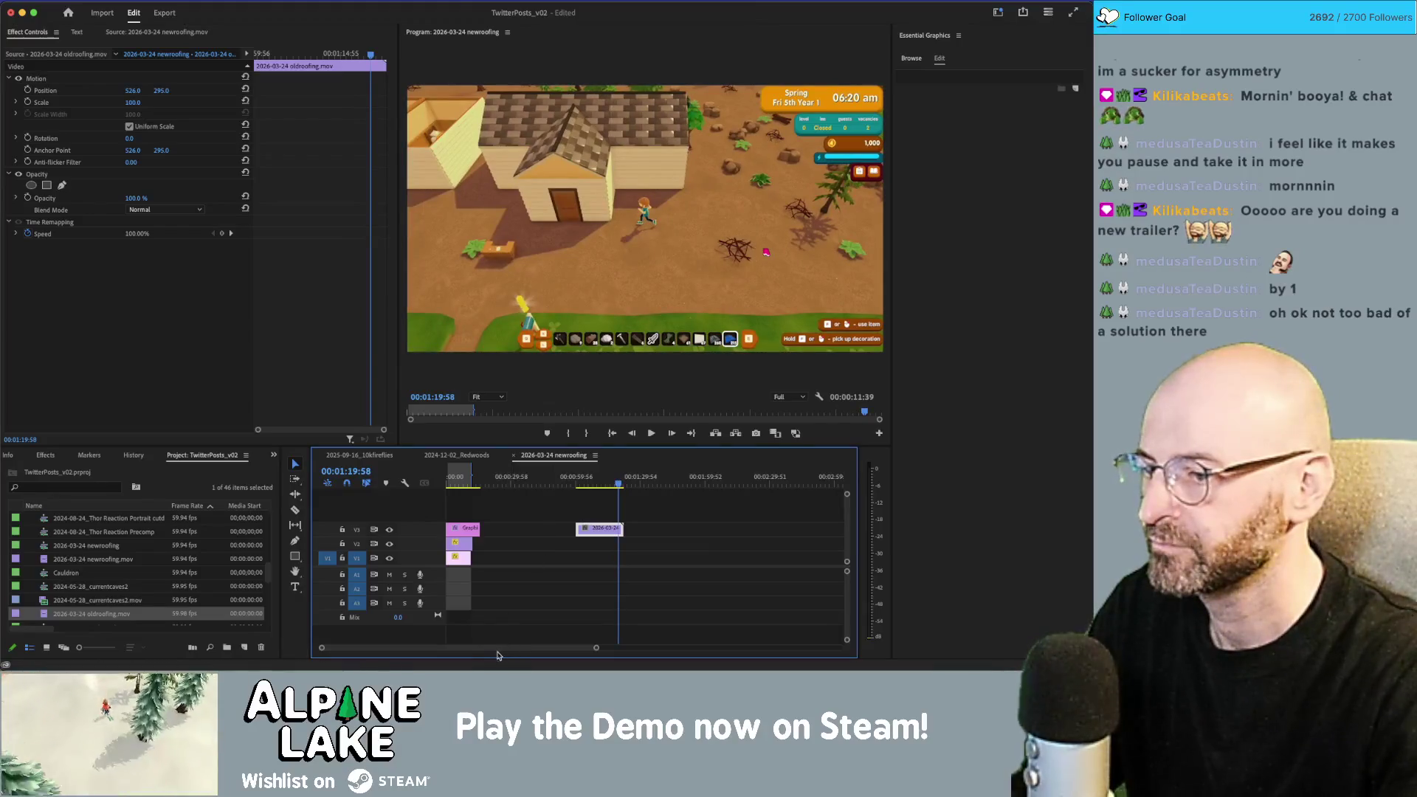
pyautogui.press('=')
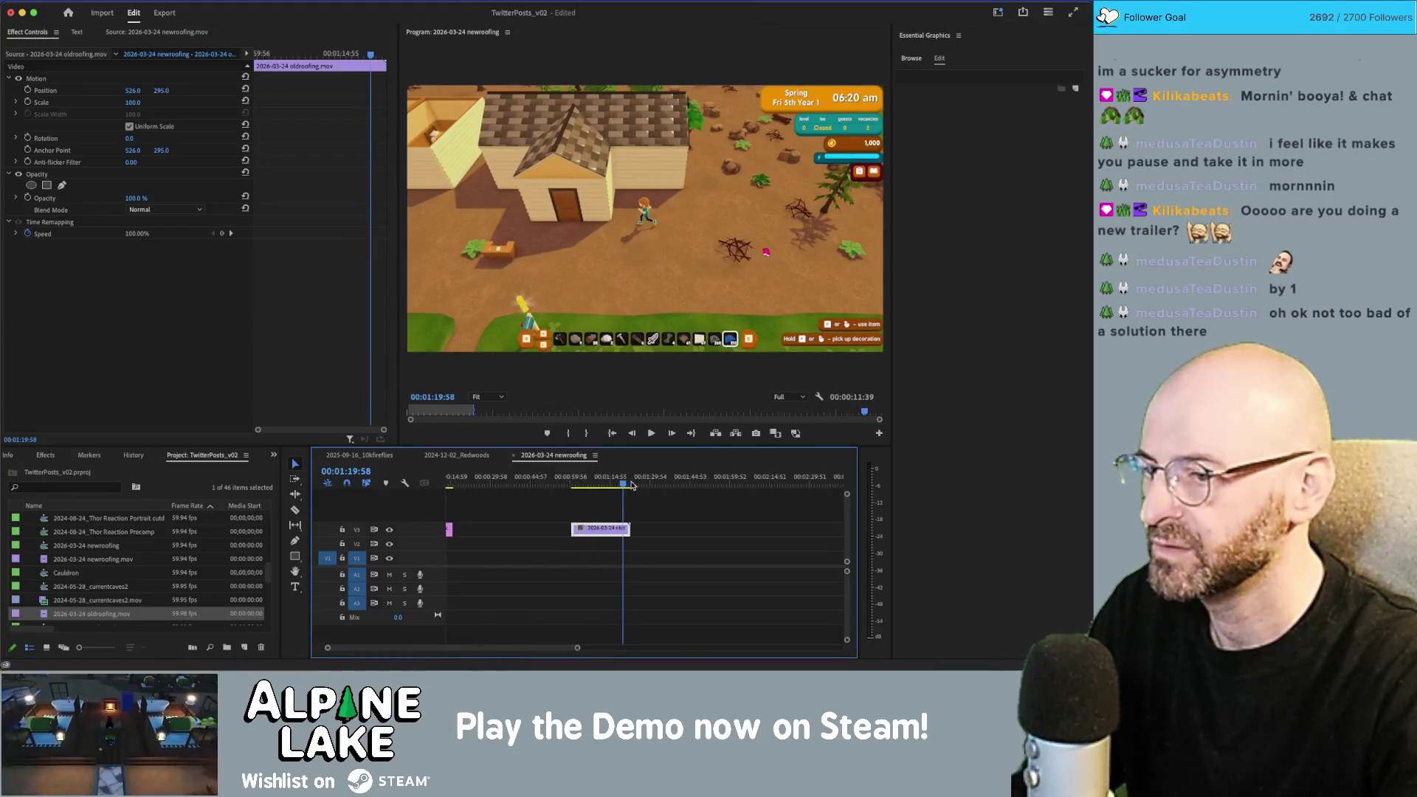
pyautogui.moveTo(617, 487)
pyautogui.mouseDown()
pyautogui.moveTo(583, 492)
pyautogui.moveTo(538, 537)
pyautogui.mouseUp()
# Step: Razor-cut the clip where roof building starts and delete the lead-in piece
pyautogui.press('c')
pyautogui.click(588, 525)
pyautogui.press('v')
pyautogui.click(578, 529)
pyautogui.press('Delete')
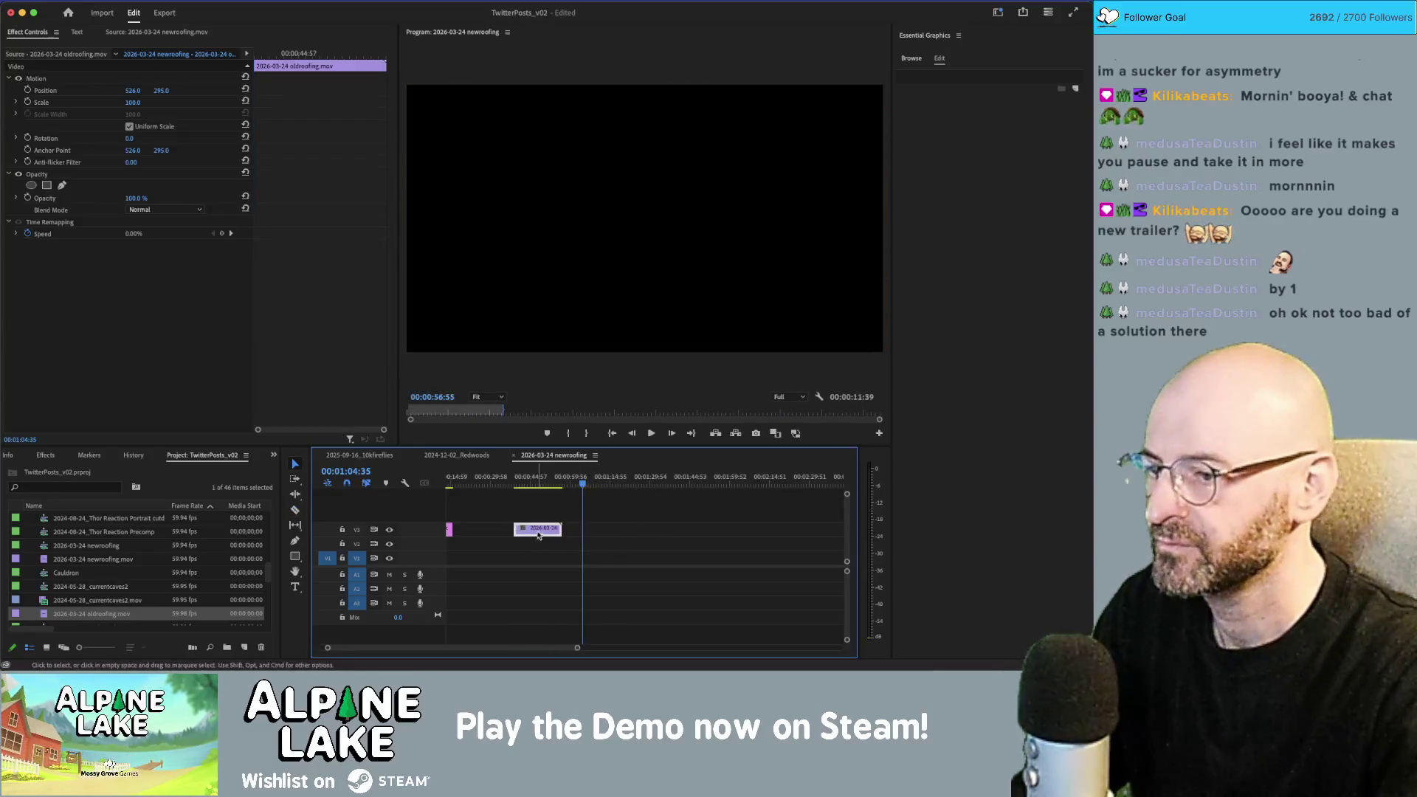
pyautogui.moveTo(549, 485)
pyautogui.mouseDown()
pyautogui.moveTo(501, 530)
pyautogui.moveTo(525, 543)
pyautogui.mouseUp()
pyautogui.hscroll(-2, 500, 640)
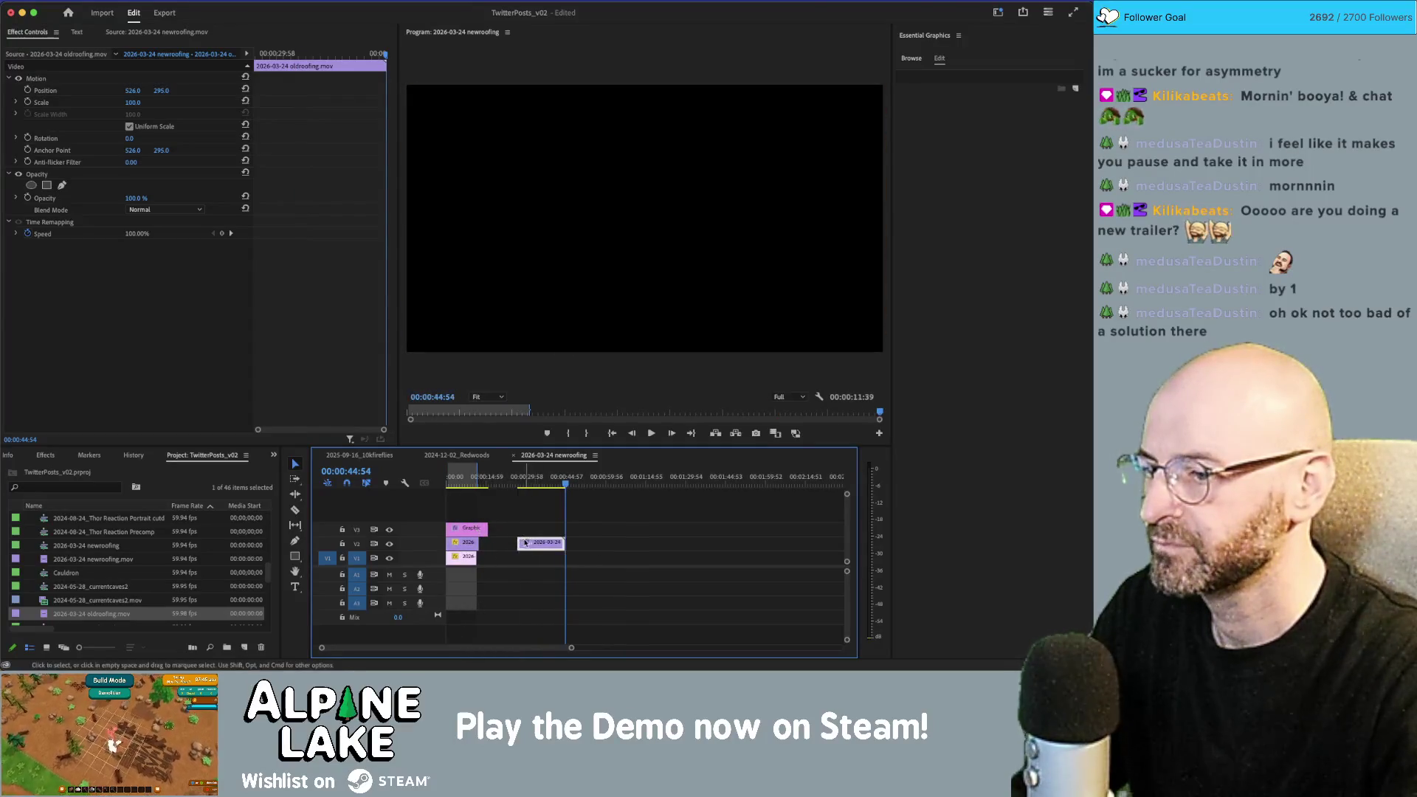
# Step: Move the Graphic clip up to a new top track and place the trimmed clip at the start of V3
pyautogui.click(473, 530)
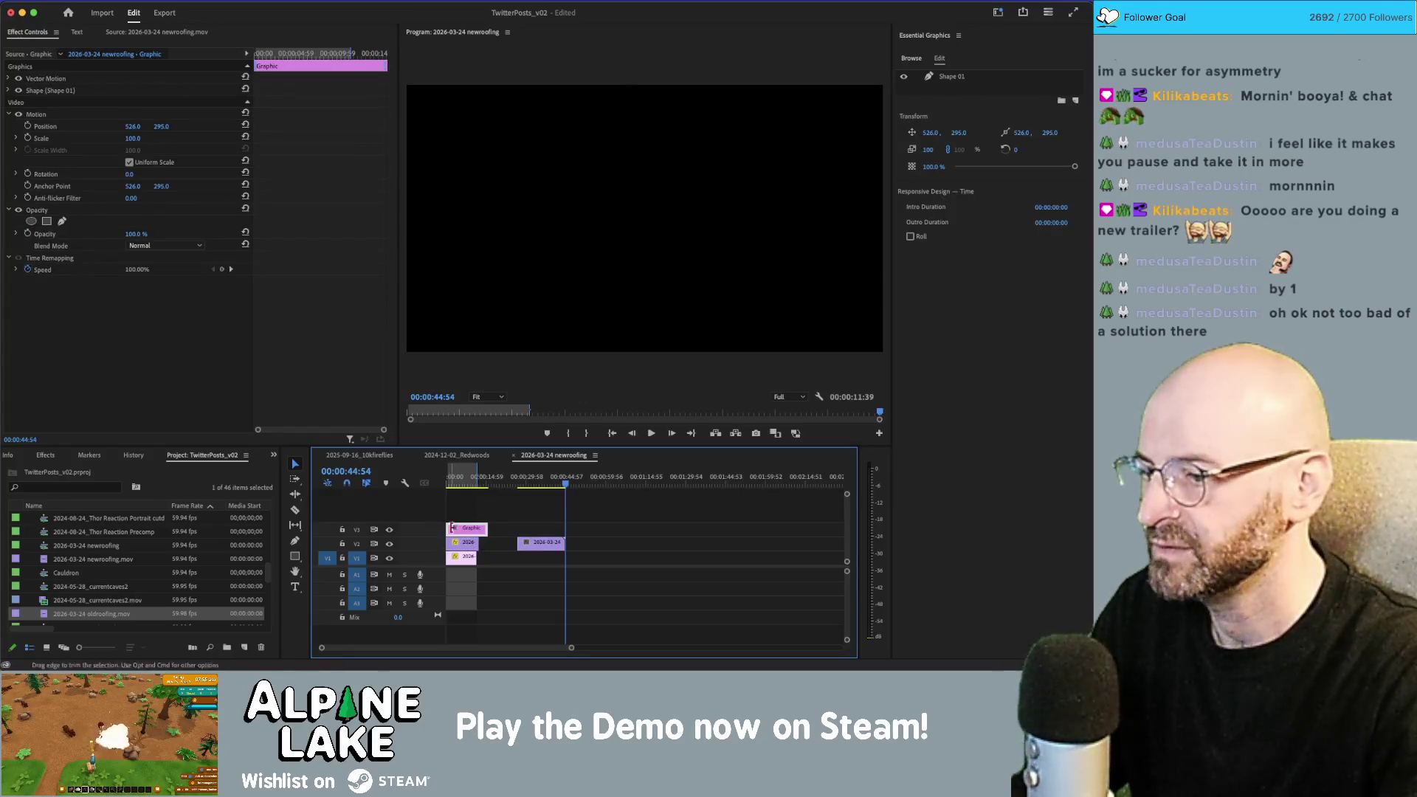
pyautogui.moveTo(463, 533); pyautogui.dragTo(463, 517)
pyautogui.moveTo(538, 543); pyautogui.dragTo(468, 539)
pyautogui.click(468, 541)
pyautogui.click(478, 531)
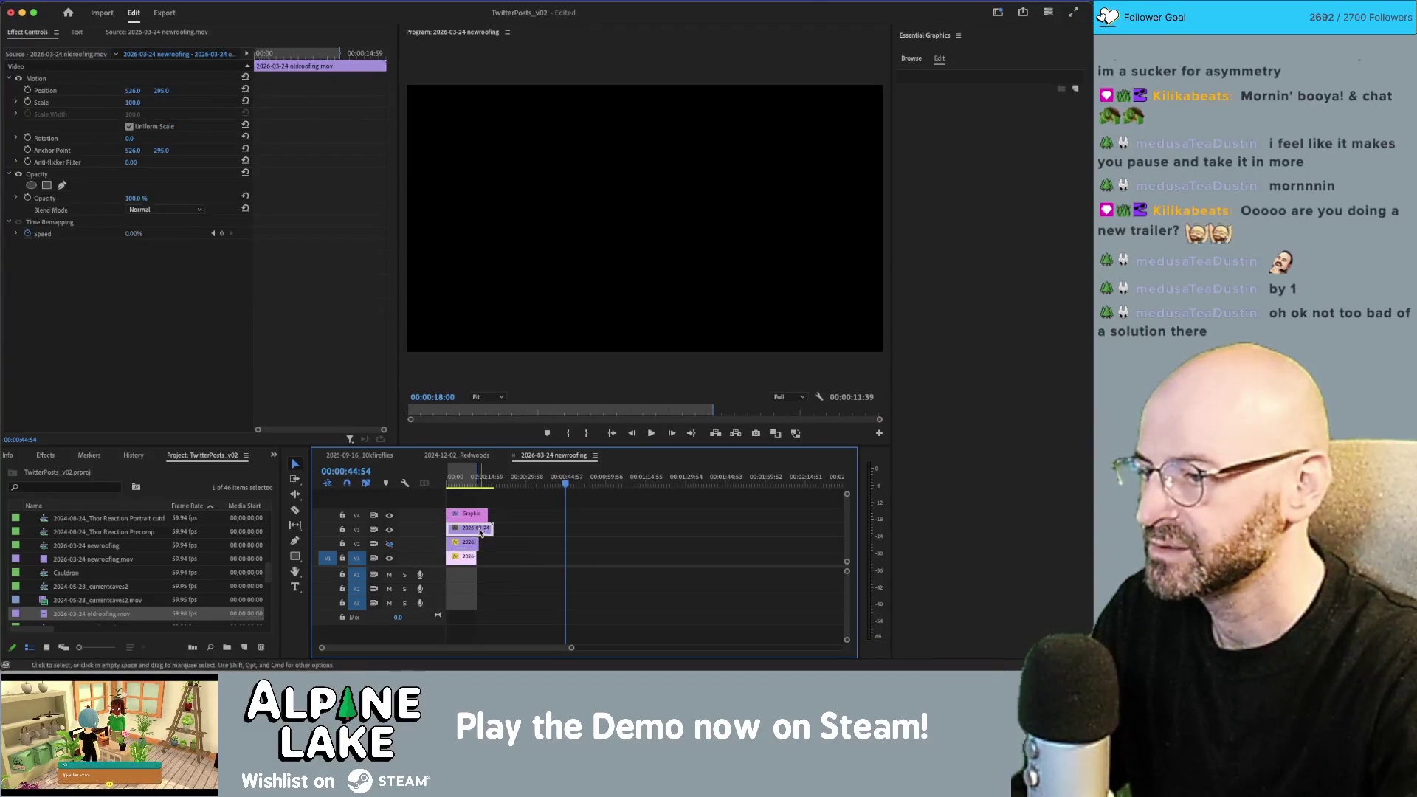
# Step: Set the old-roofing clip's Position X to 216 to slide its picture left
pyautogui.moveTo(471, 484); pyautogui.dragTo(467, 485)
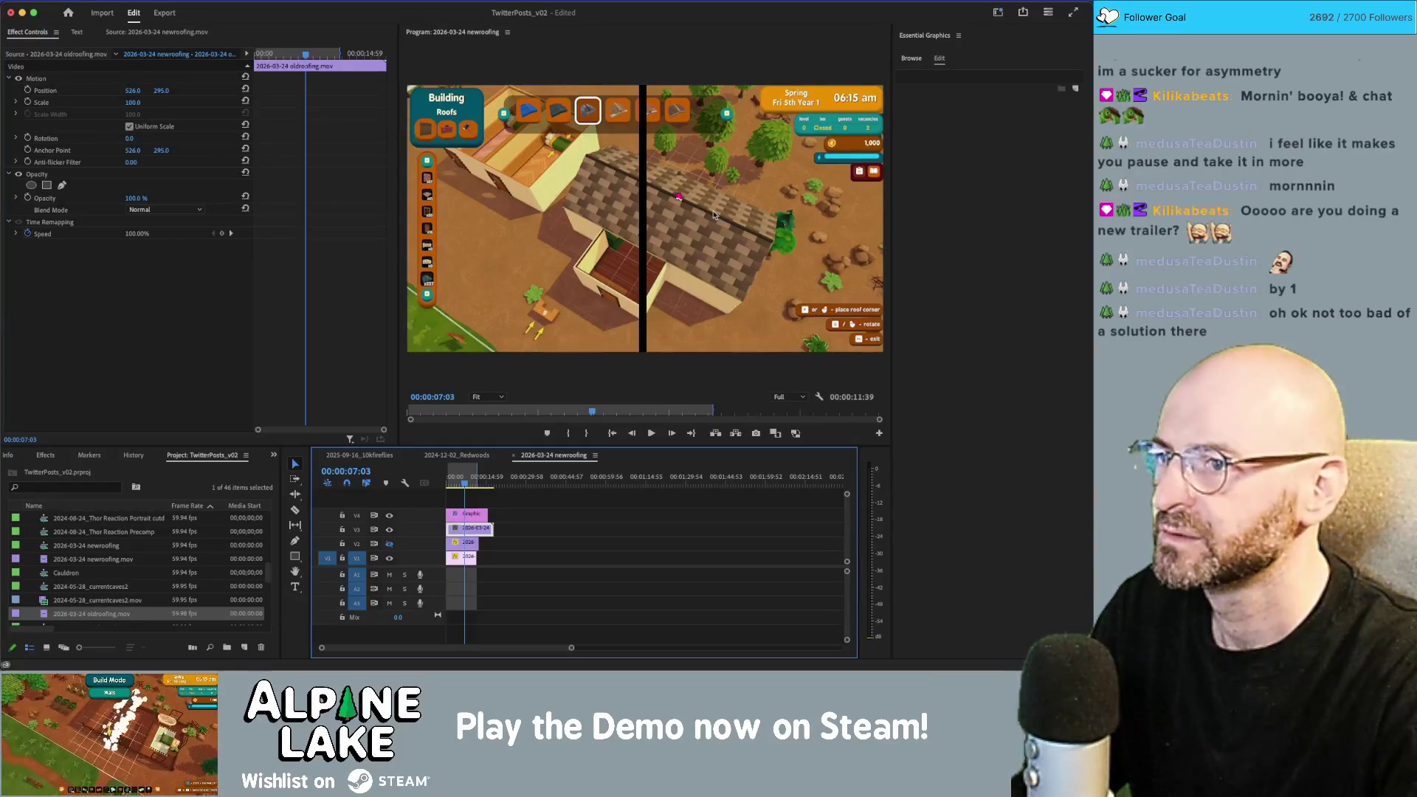
pyautogui.click(664, 215)
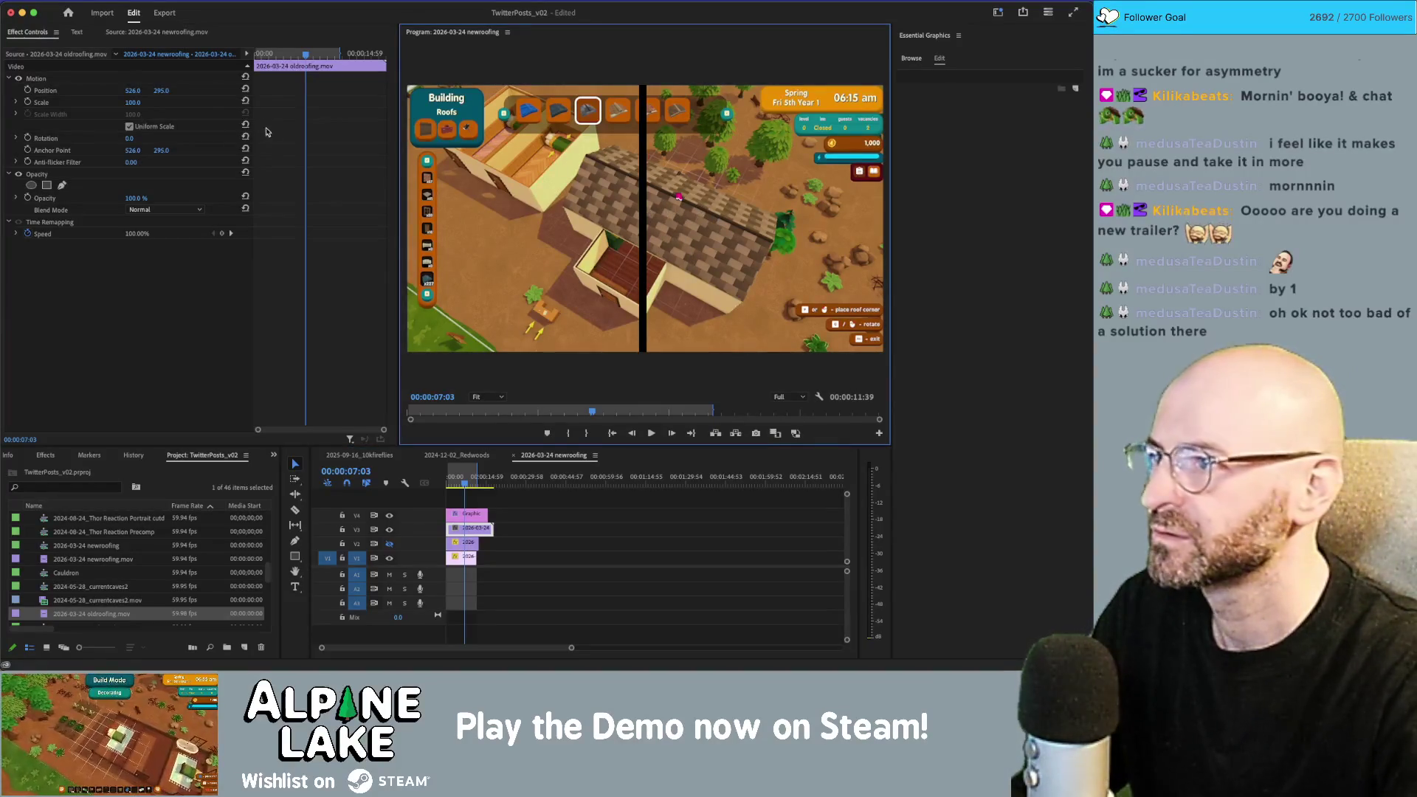
pyautogui.click(481, 533)
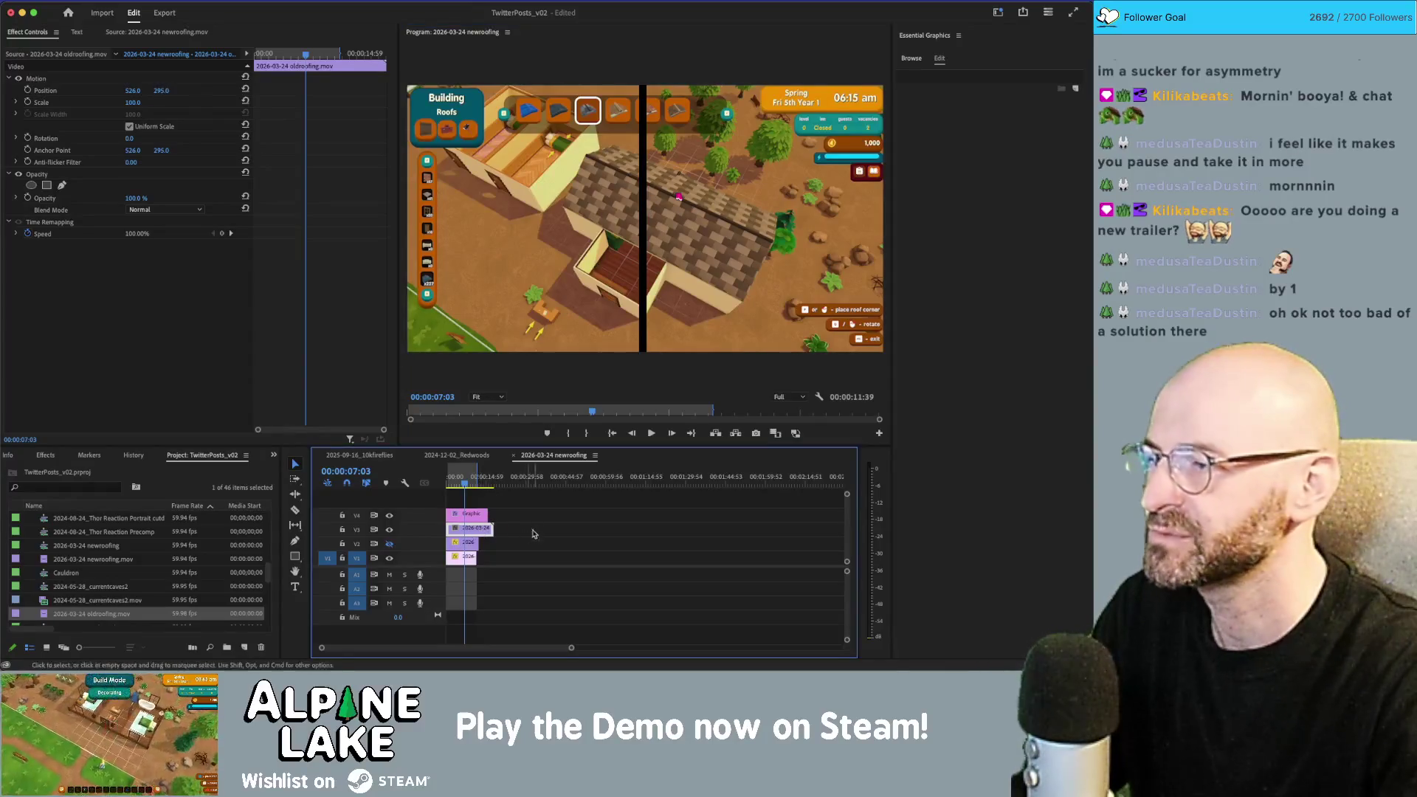
pyautogui.moveTo(133, 90); pyautogui.dragTo(65, 90)
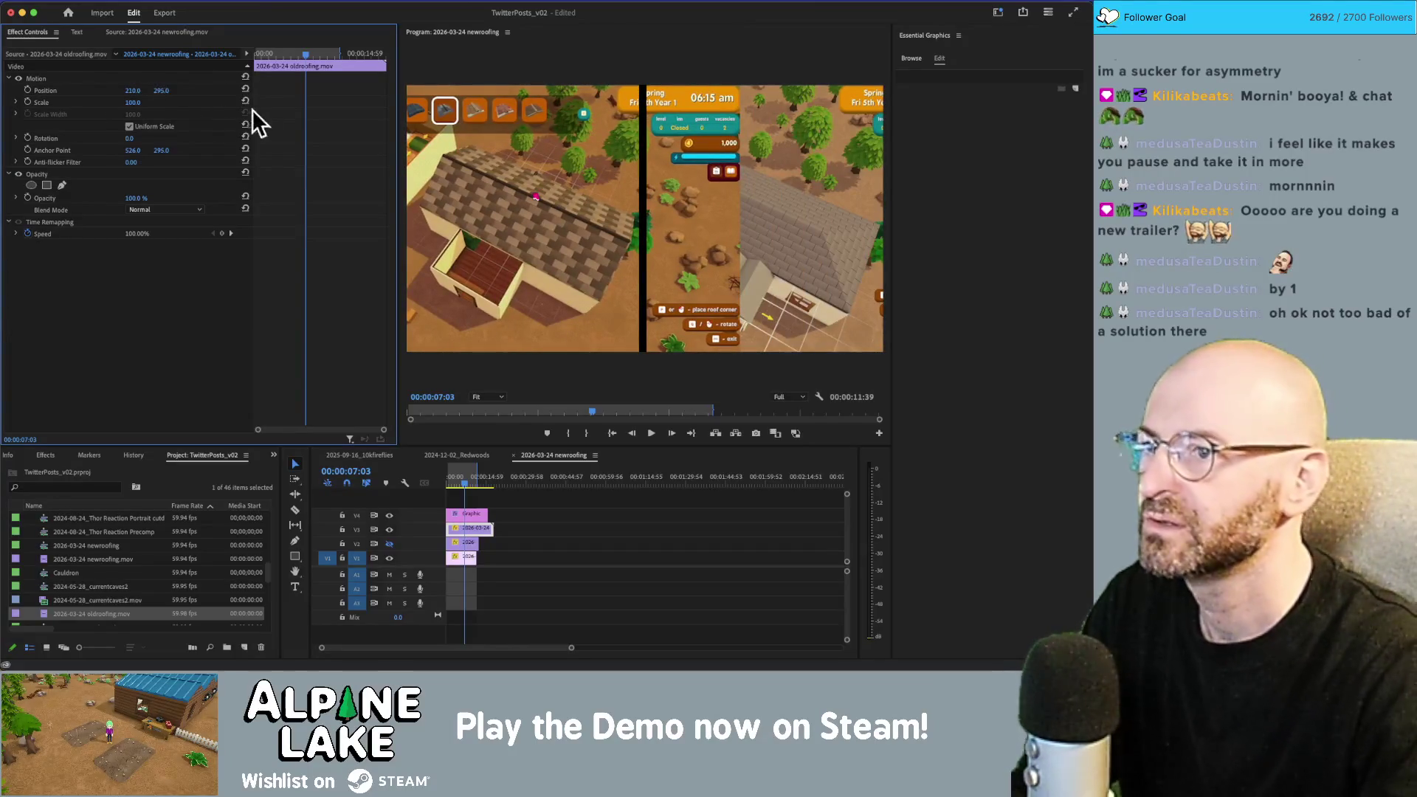
# Step: Draw a pen Opacity mask around the old-roofing clip's left half and adjust its left corners
pyautogui.click(46, 186)
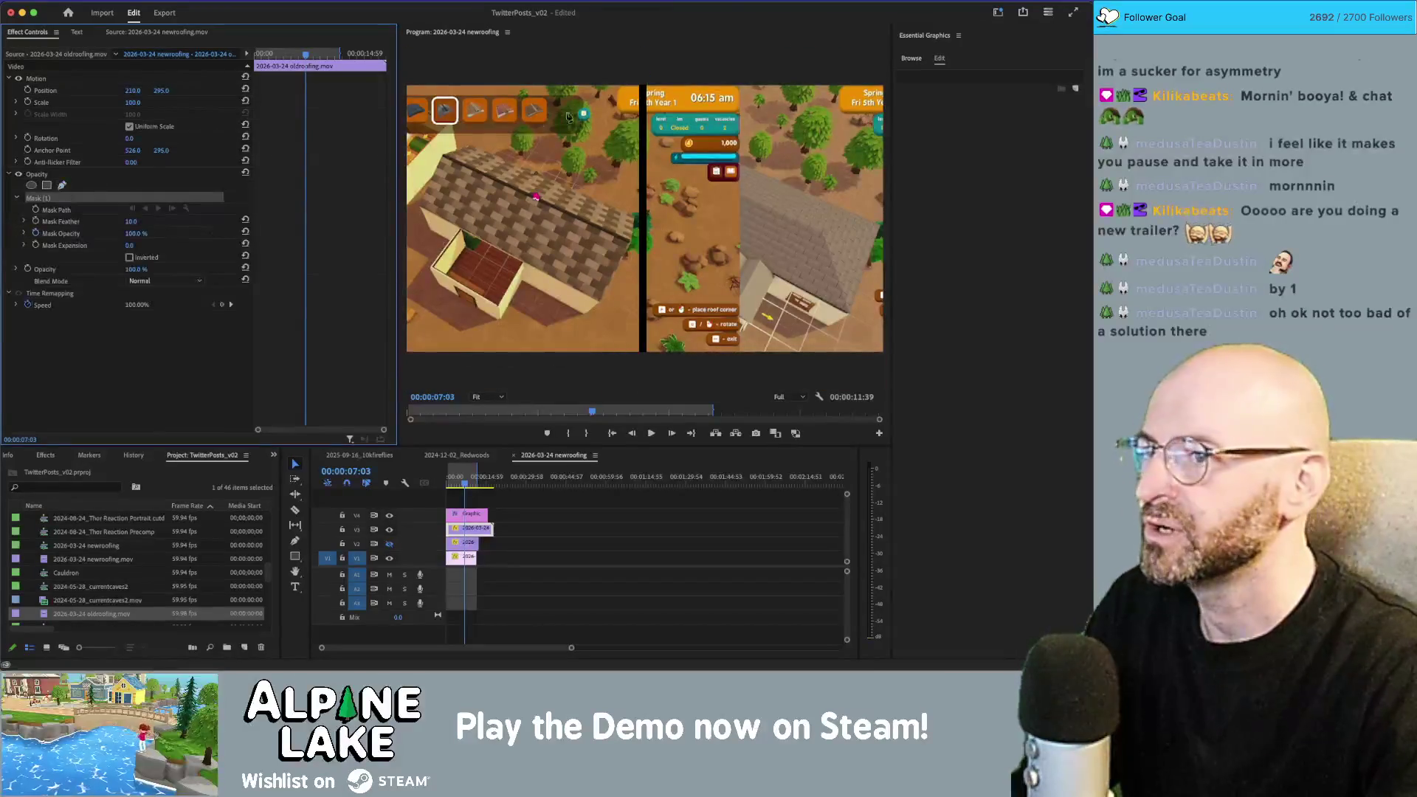
pyautogui.click(641, 79)
pyautogui.click(643, 364)
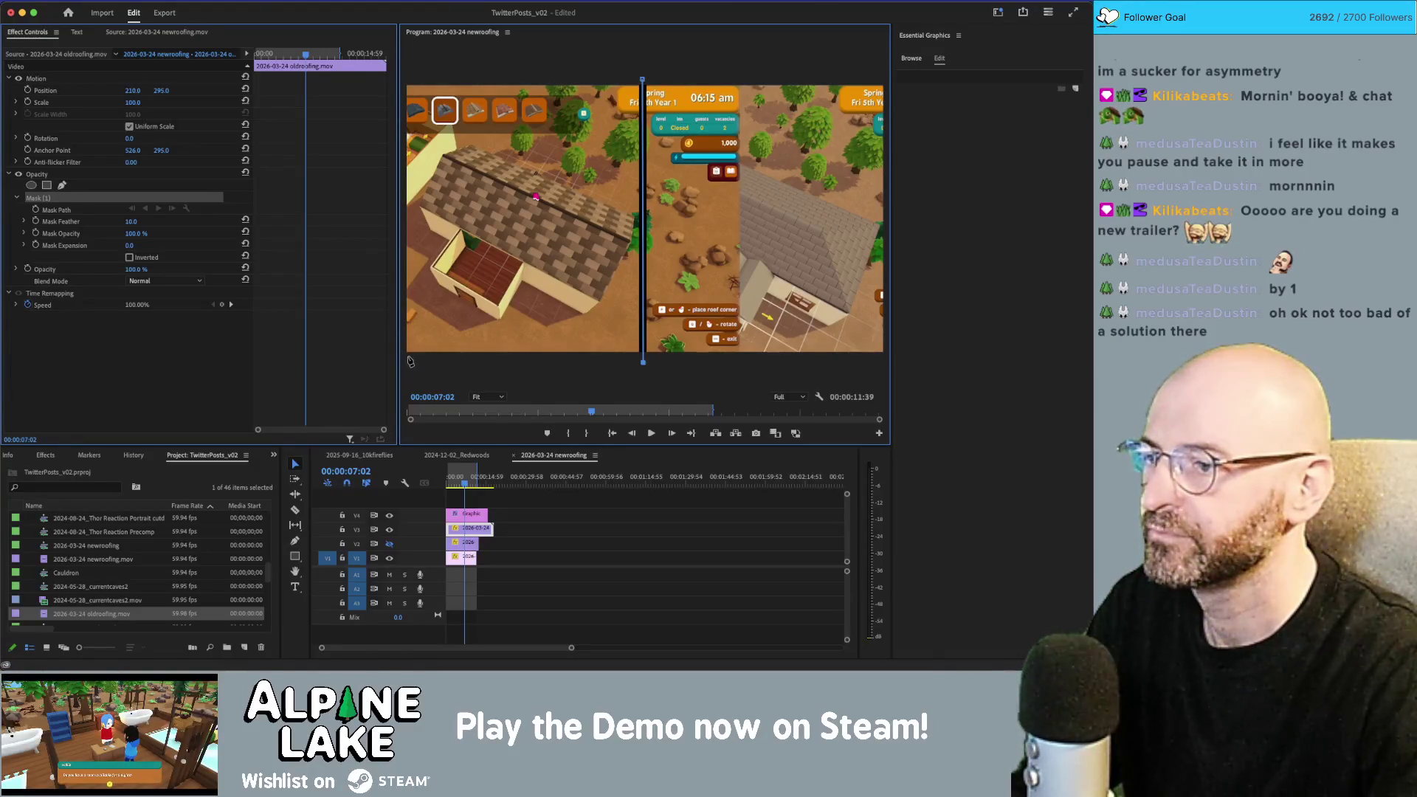
pyautogui.click(409, 359)
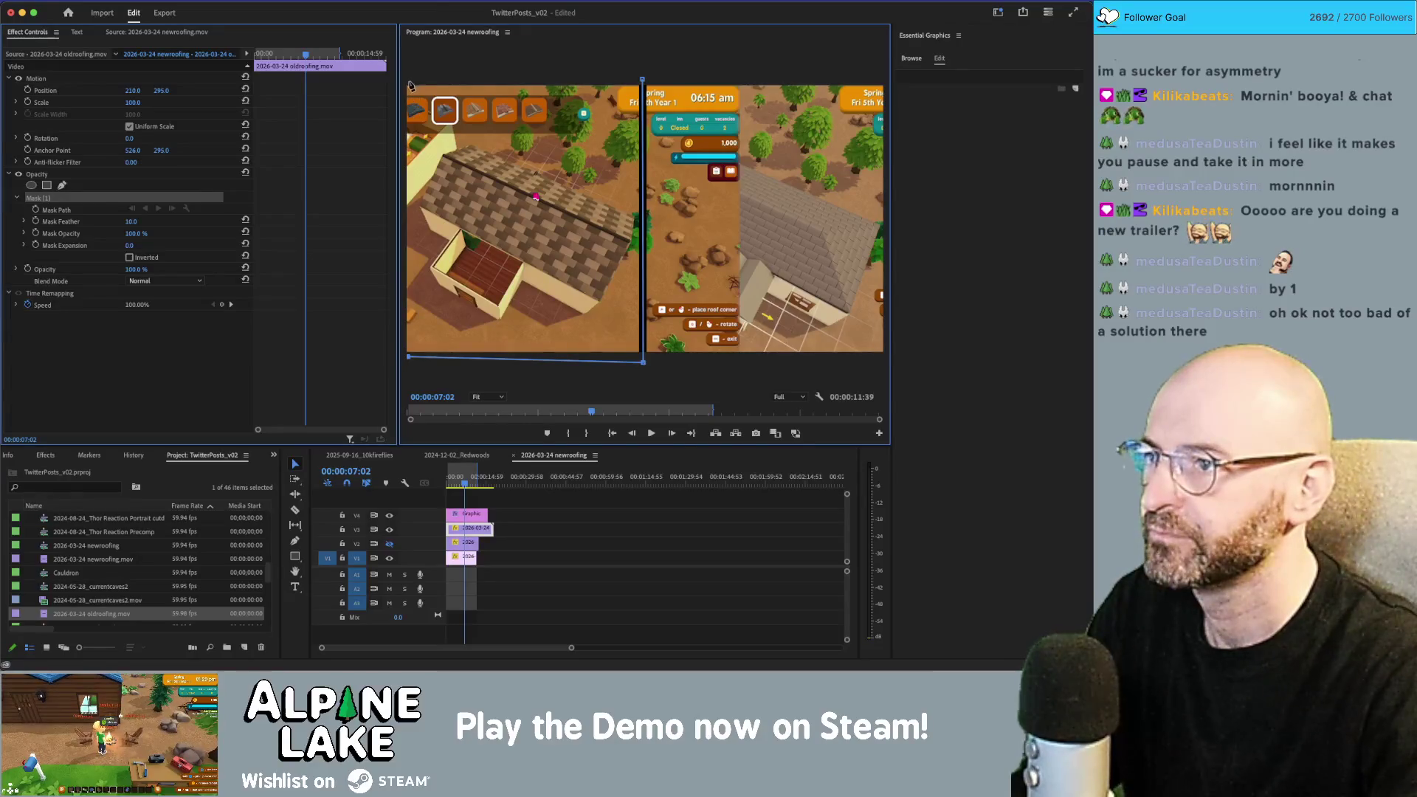
pyautogui.click(642, 80)
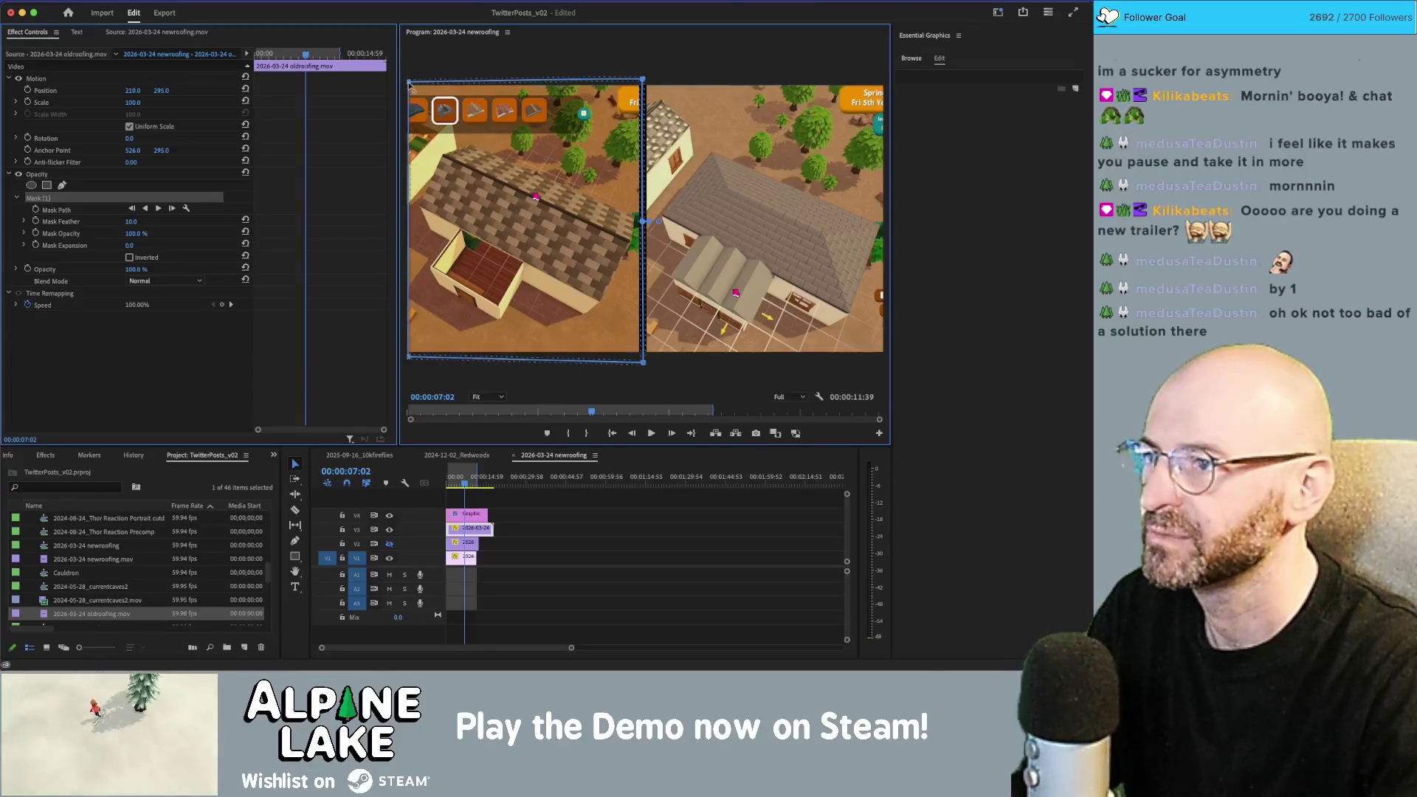
pyautogui.moveTo(410, 84); pyautogui.dragTo(408, 81)
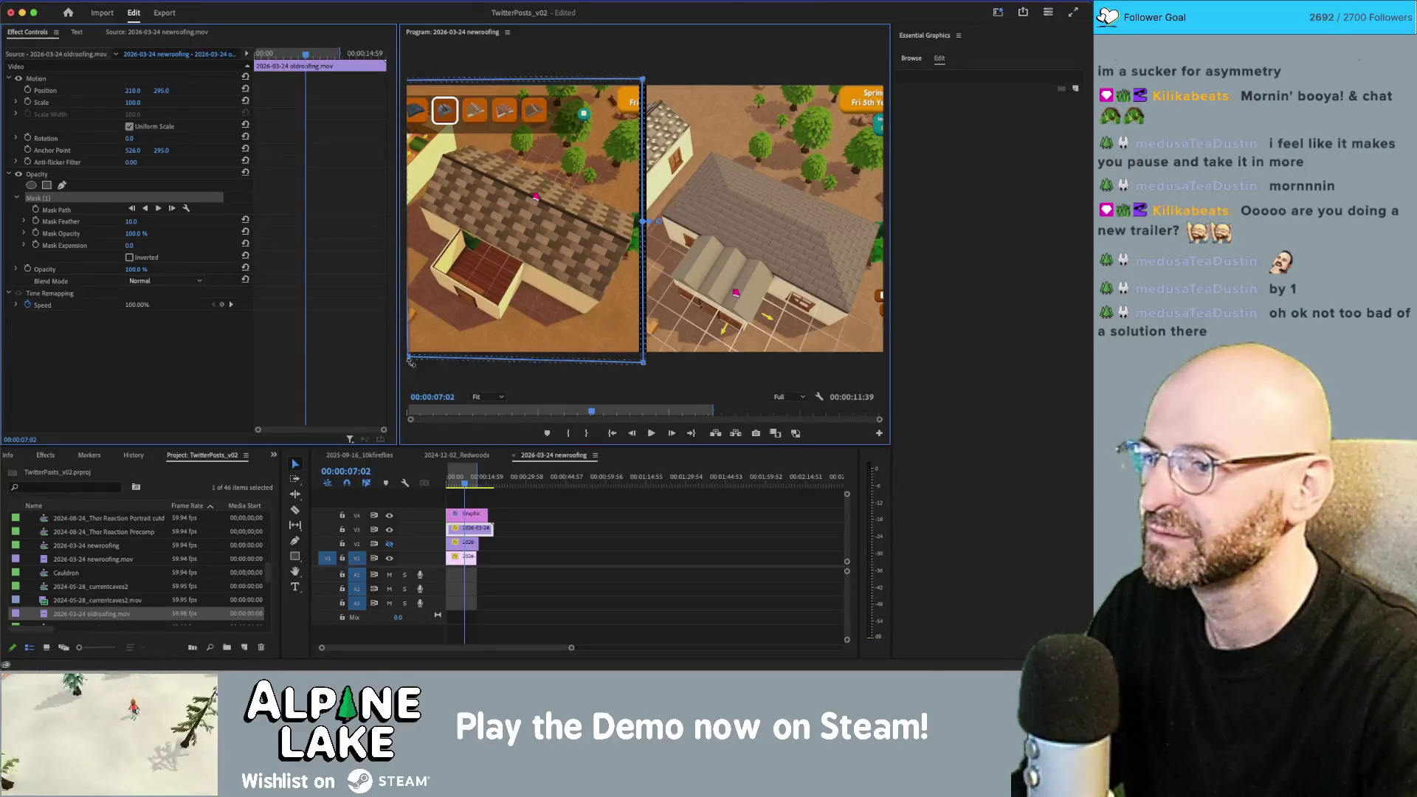
pyautogui.moveTo(411, 362); pyautogui.dragTo(408, 359)
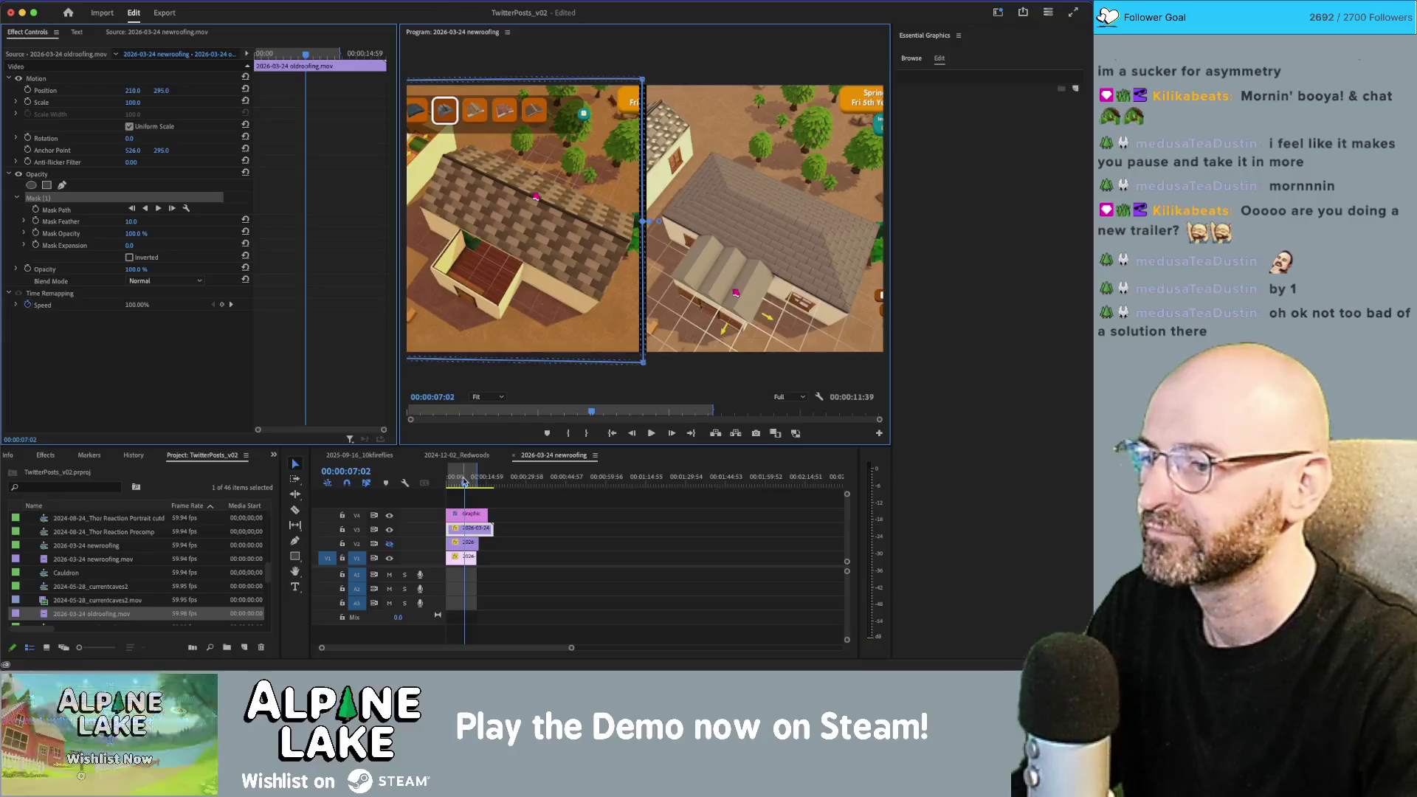
pyautogui.press('Home')
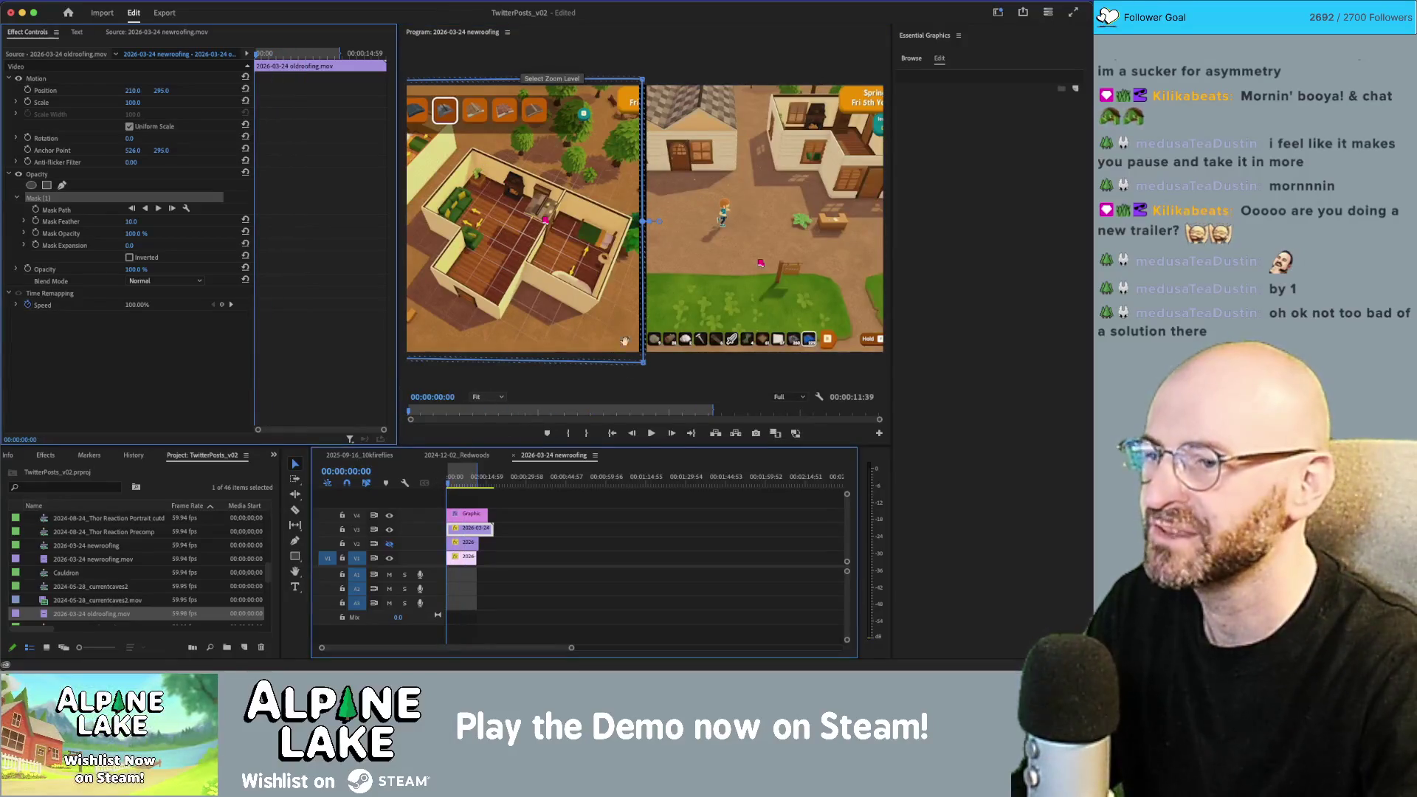
# Step: Deselect the clip and play the side-by-side comparison from the sequence start
pyautogui.click(601, 390)
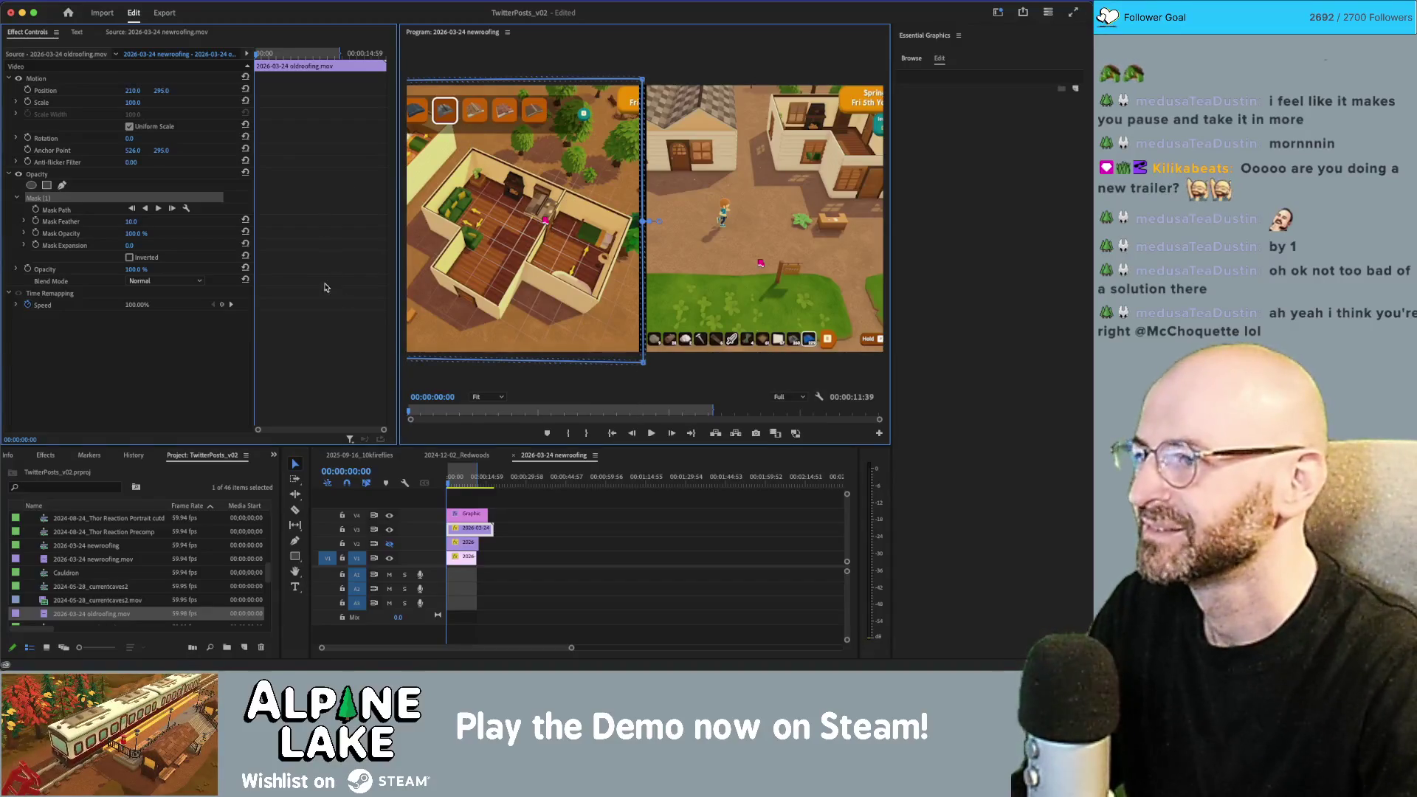
pyautogui.click(467, 495)
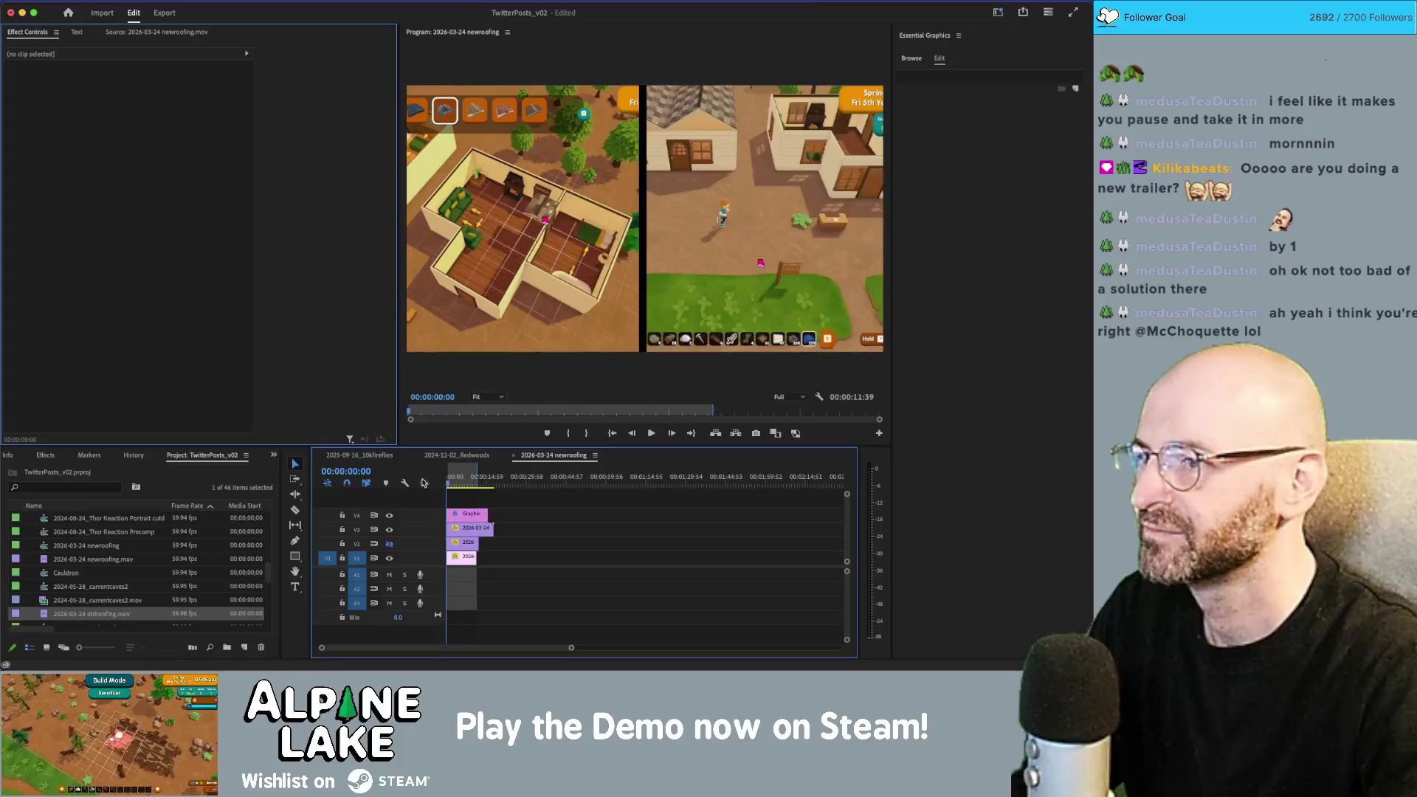
pyautogui.press('space')
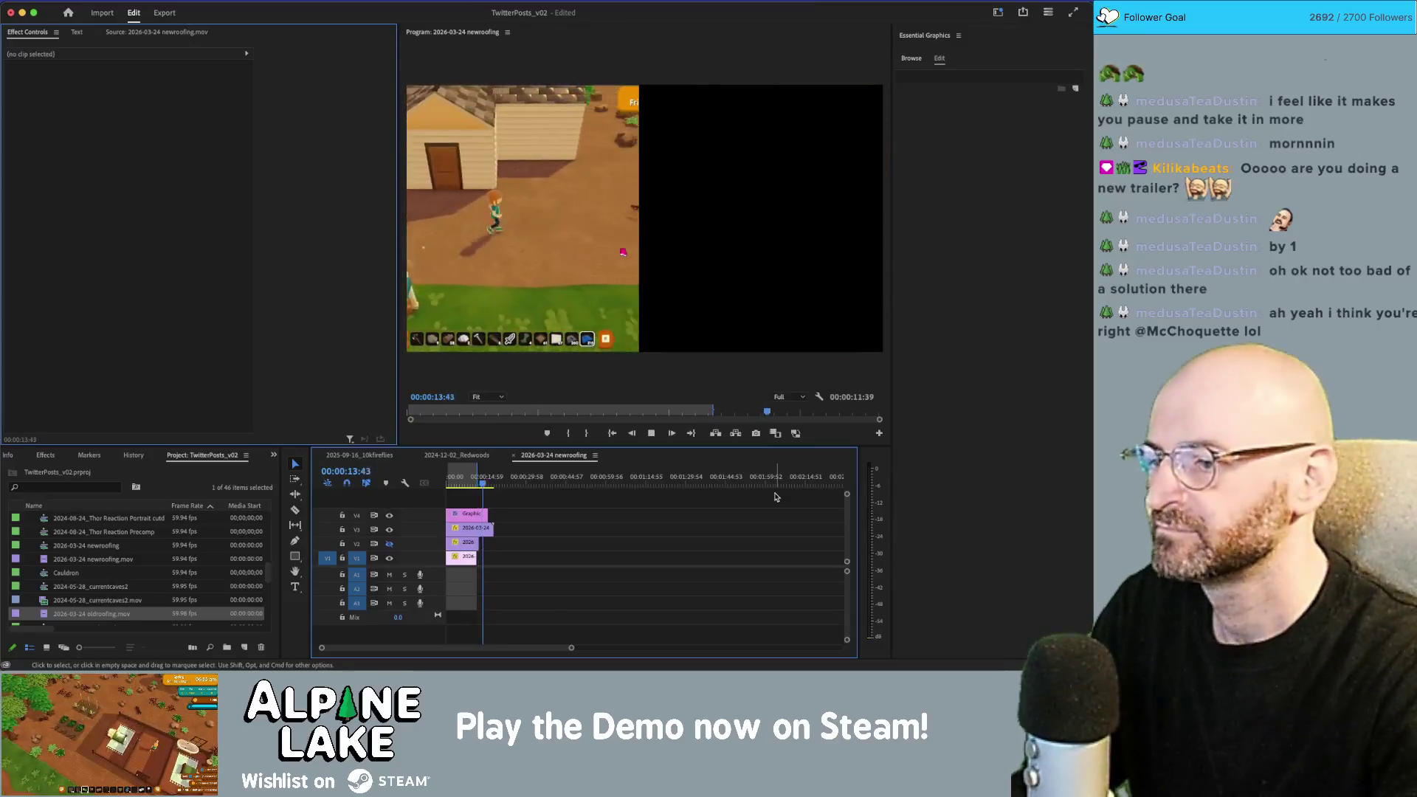
# Step: Extend the V1 clip's out point to fill the black gap, then replay from the start
pyautogui.press('space')
pyautogui.moveTo(476, 557); pyautogui.dragTo(493, 557)
pyautogui.press('Home')
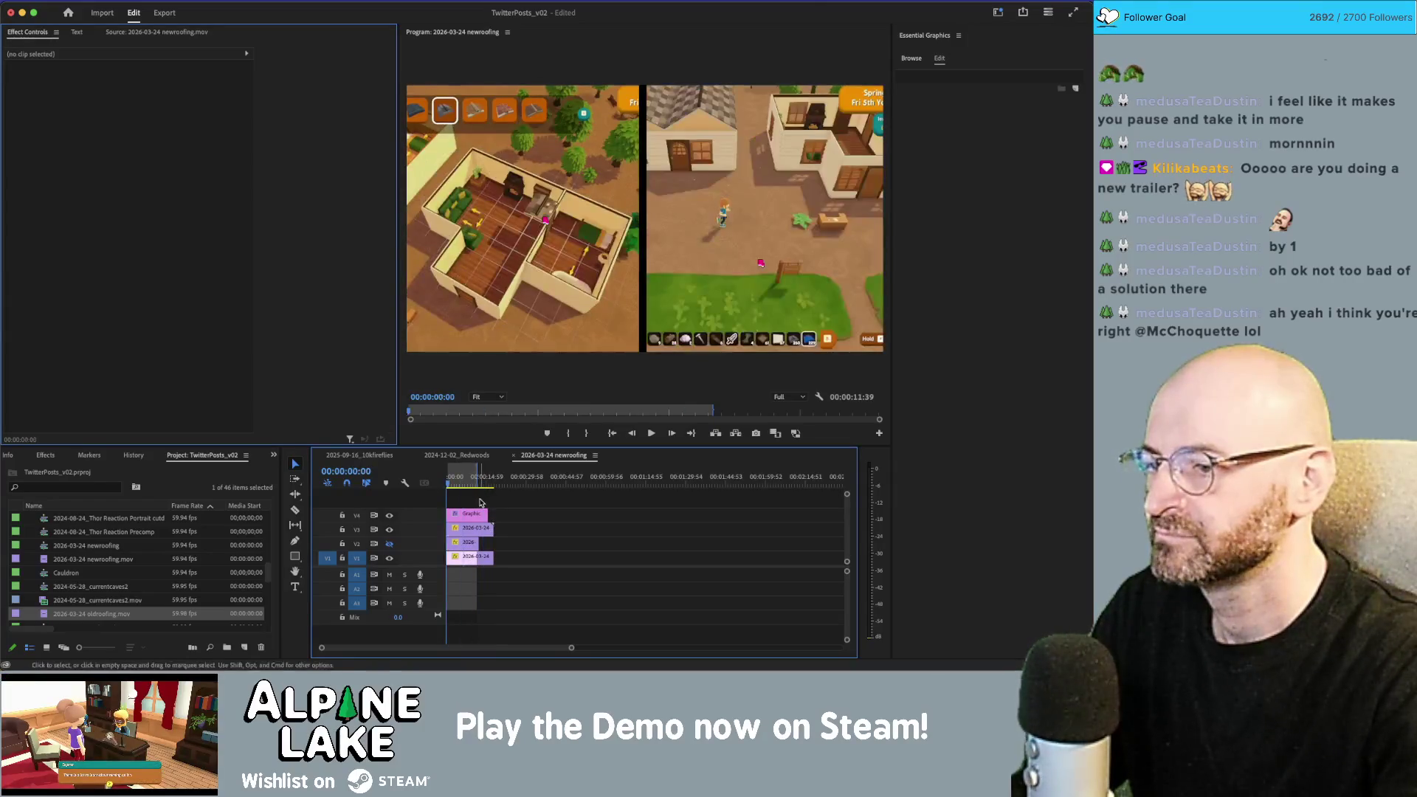
pyautogui.press('space')
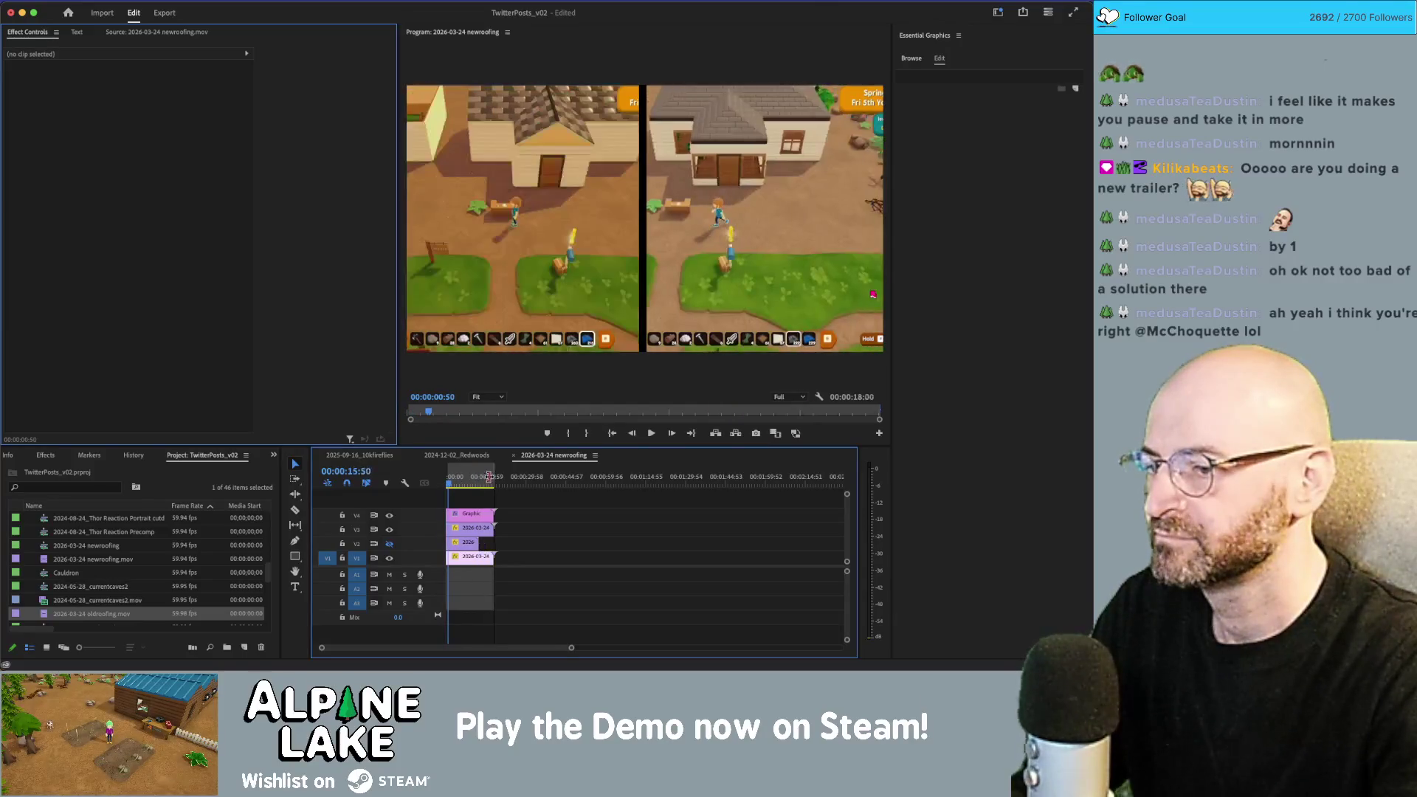
pyautogui.press('Home')
pyautogui.press('space')
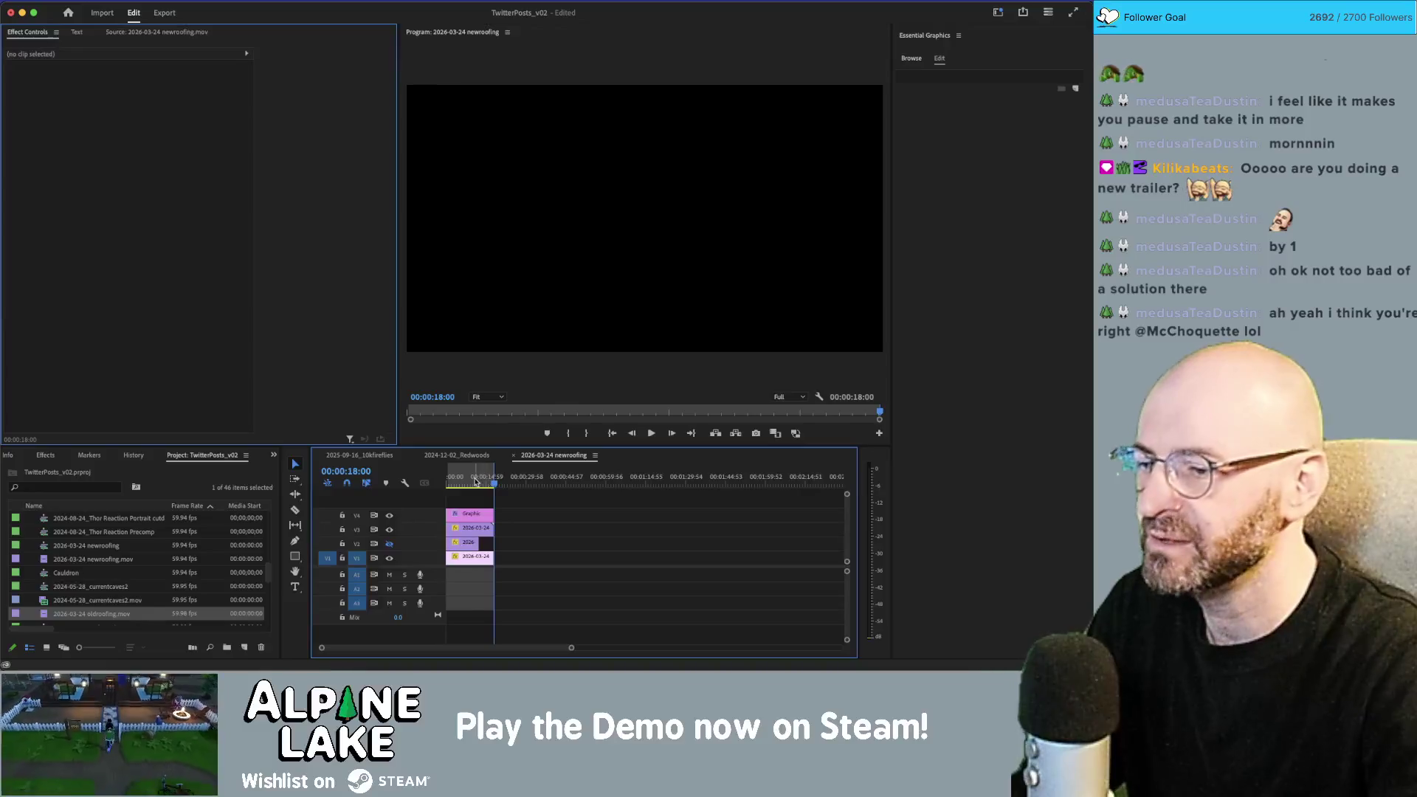
# Step: Replay the comparison and park the playhead near 00:00:13:41, ready to razor-cut
pyautogui.press('space')
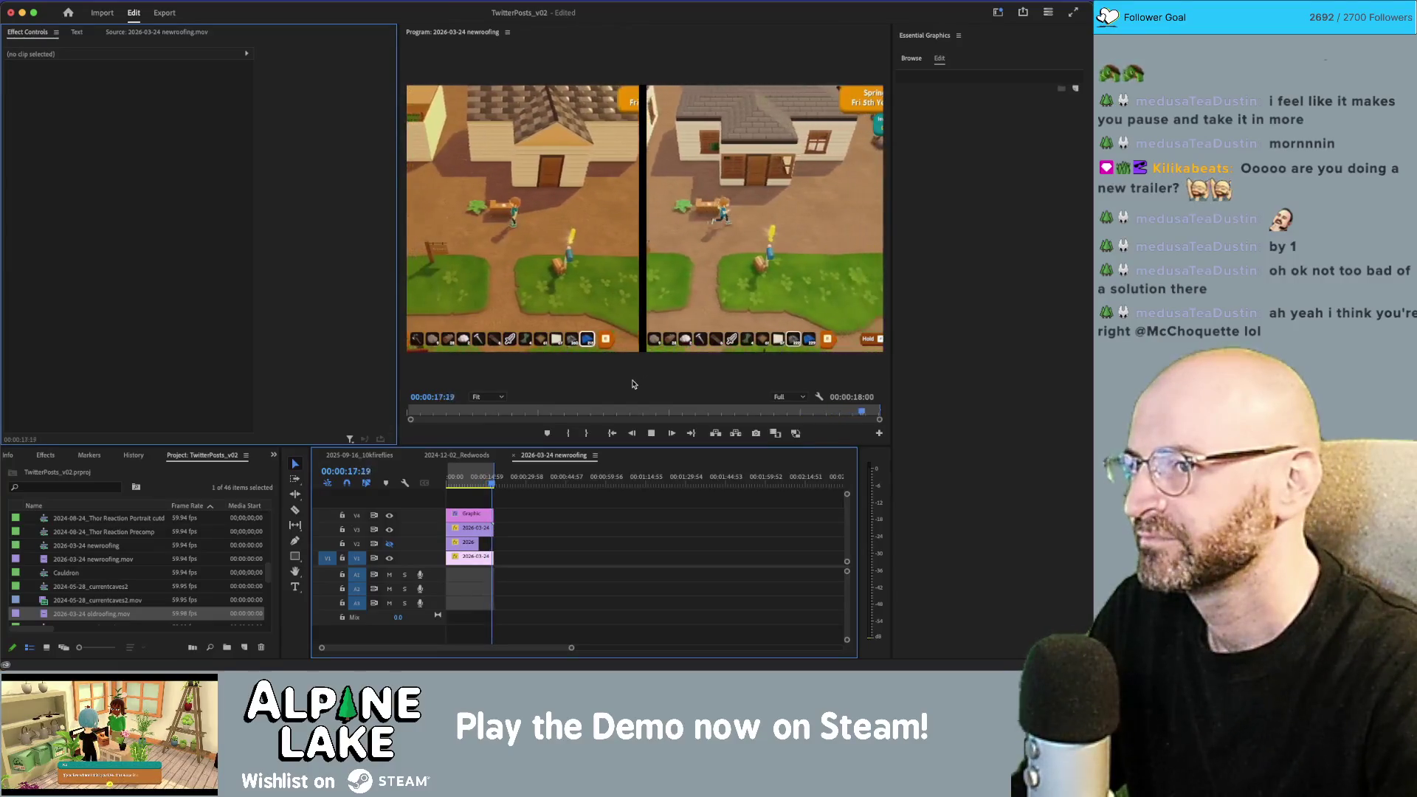
pyautogui.click(483, 485)
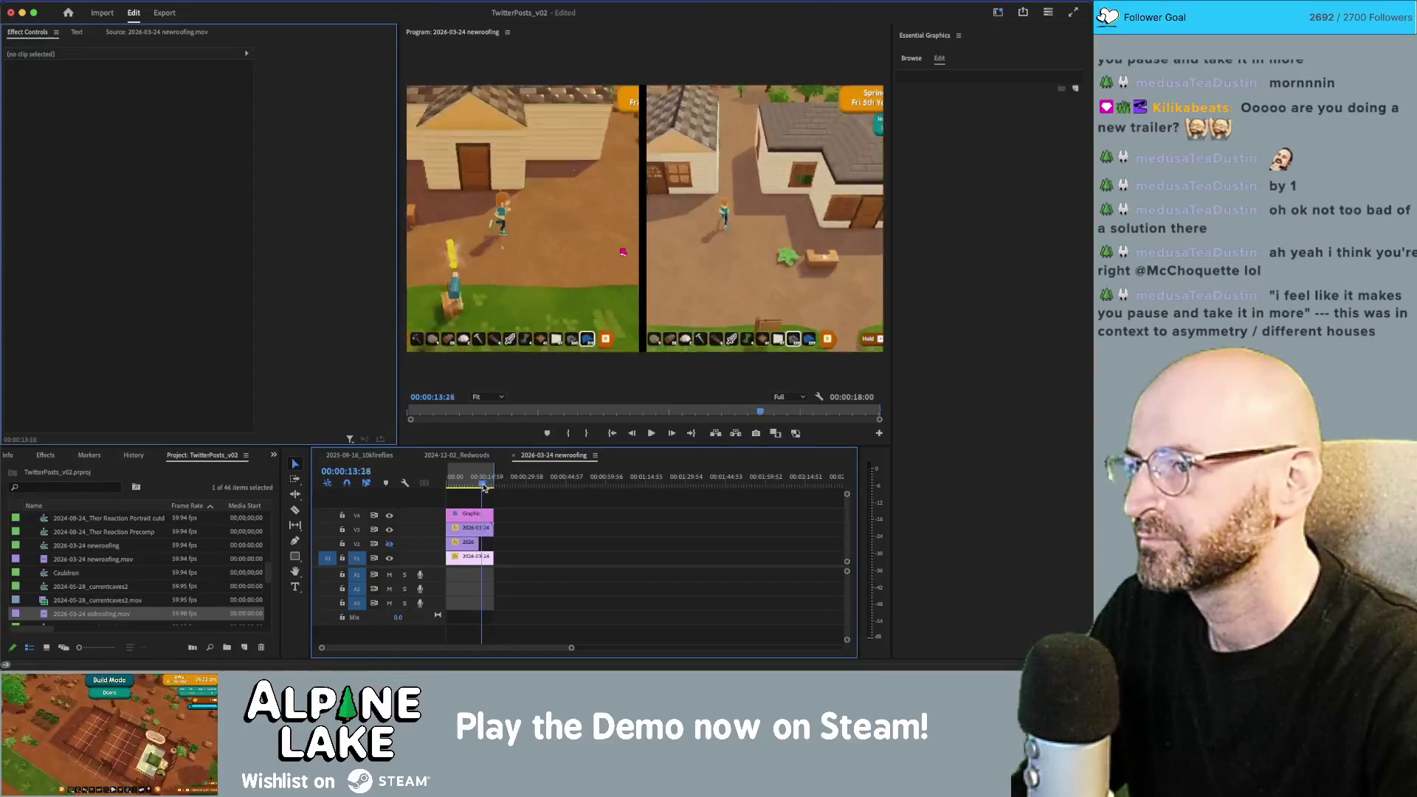
pyautogui.moveTo(484, 487); pyautogui.dragTo(482, 479)
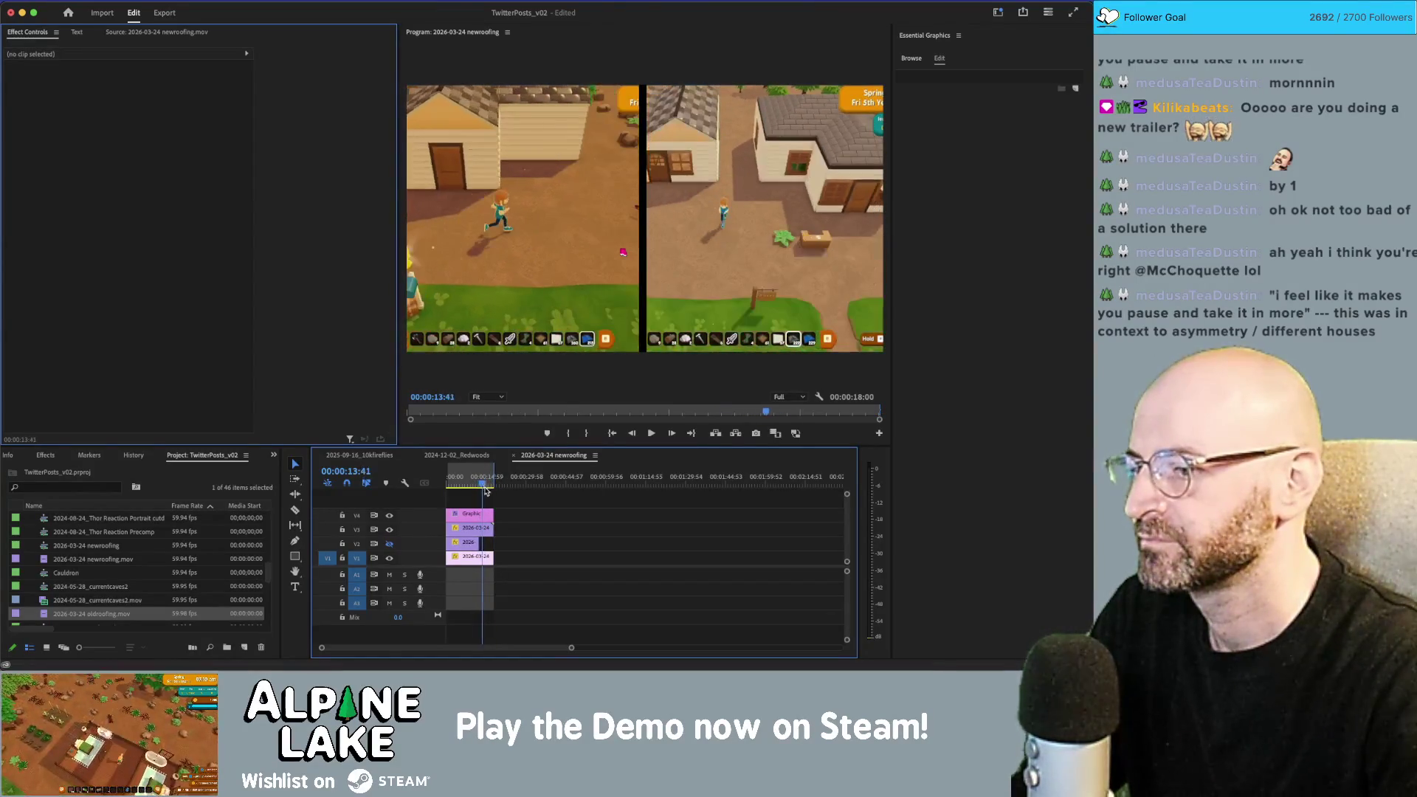
pyautogui.press('c')
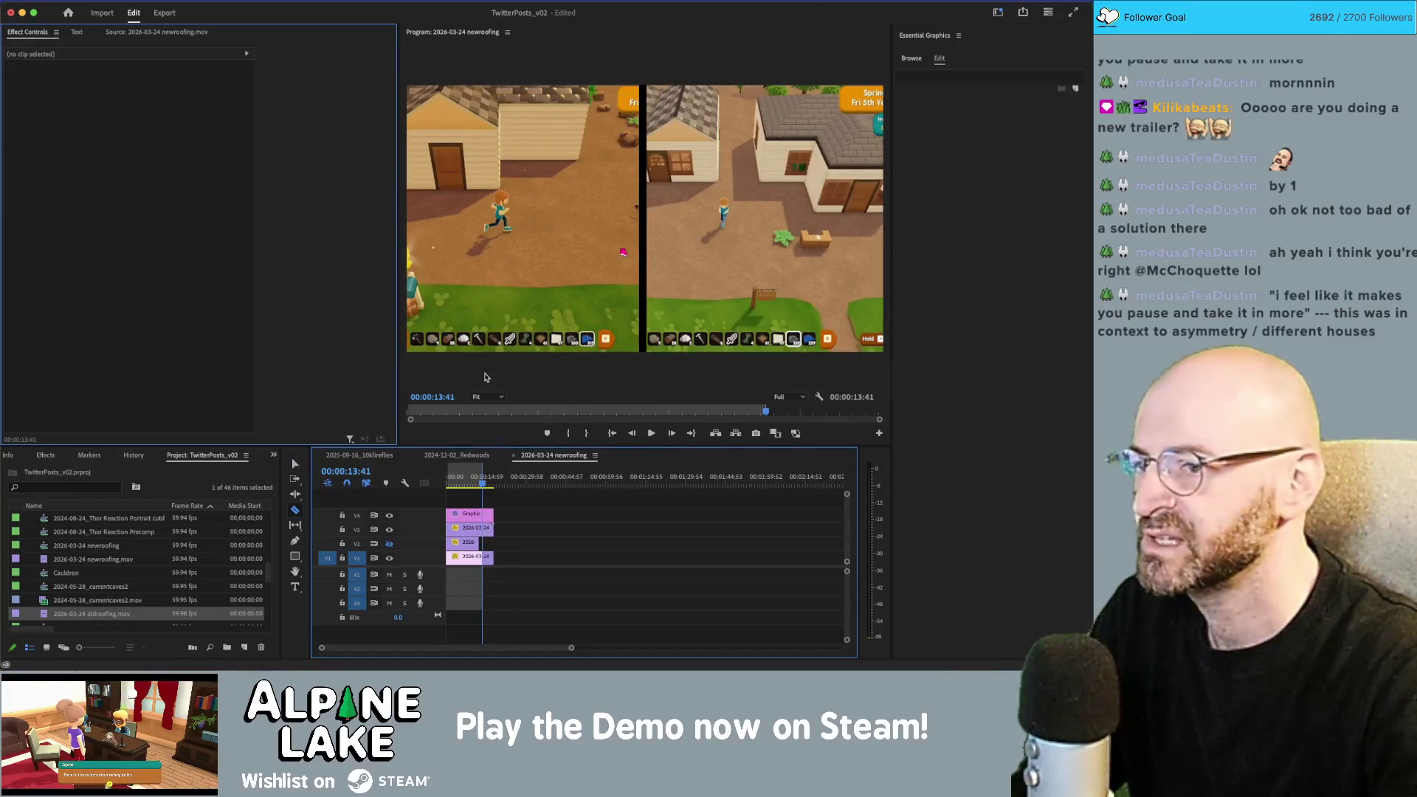
# Step: Review playback from 00:00:08:20, then trim the V2 gameplay clip's end earlier
pyautogui.click(467, 479)
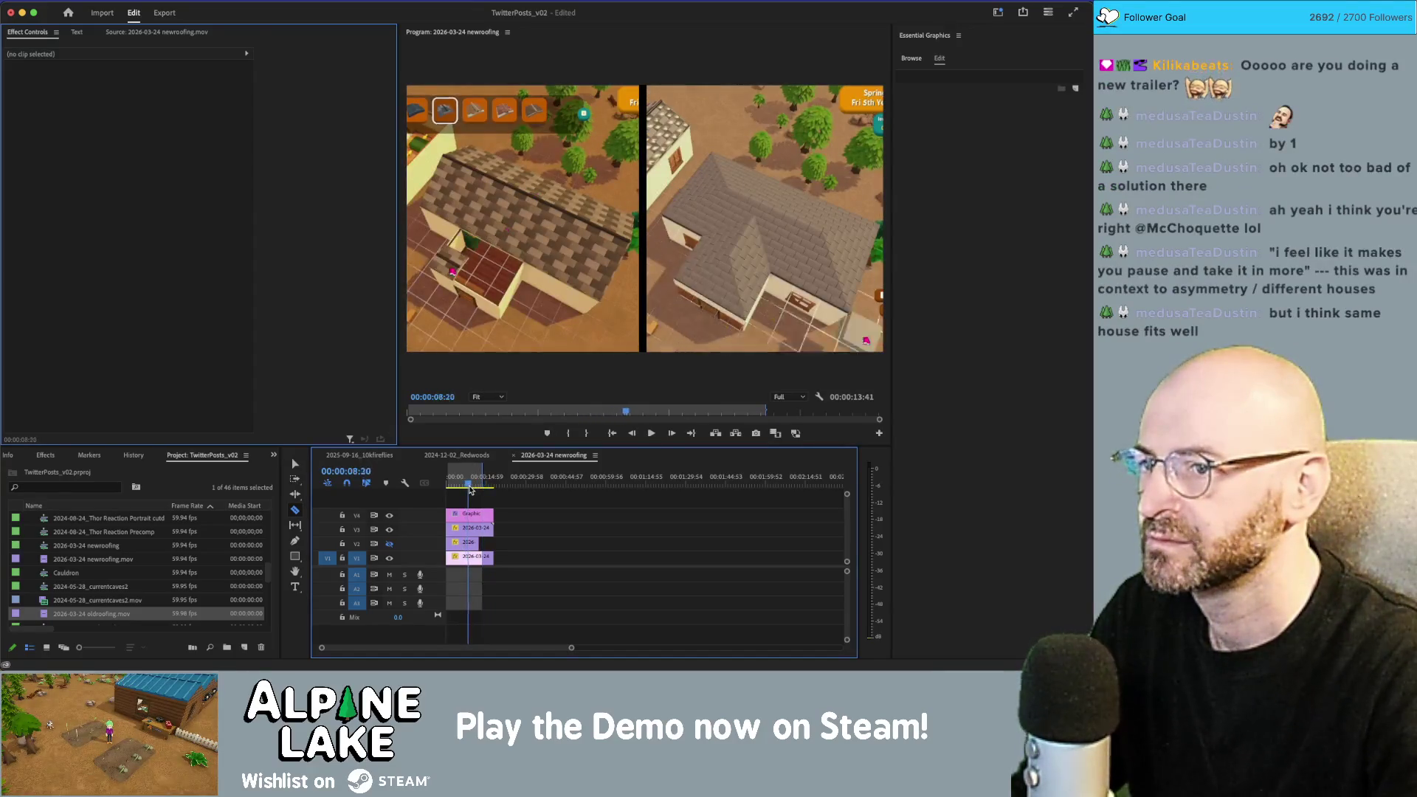
pyautogui.press('space')
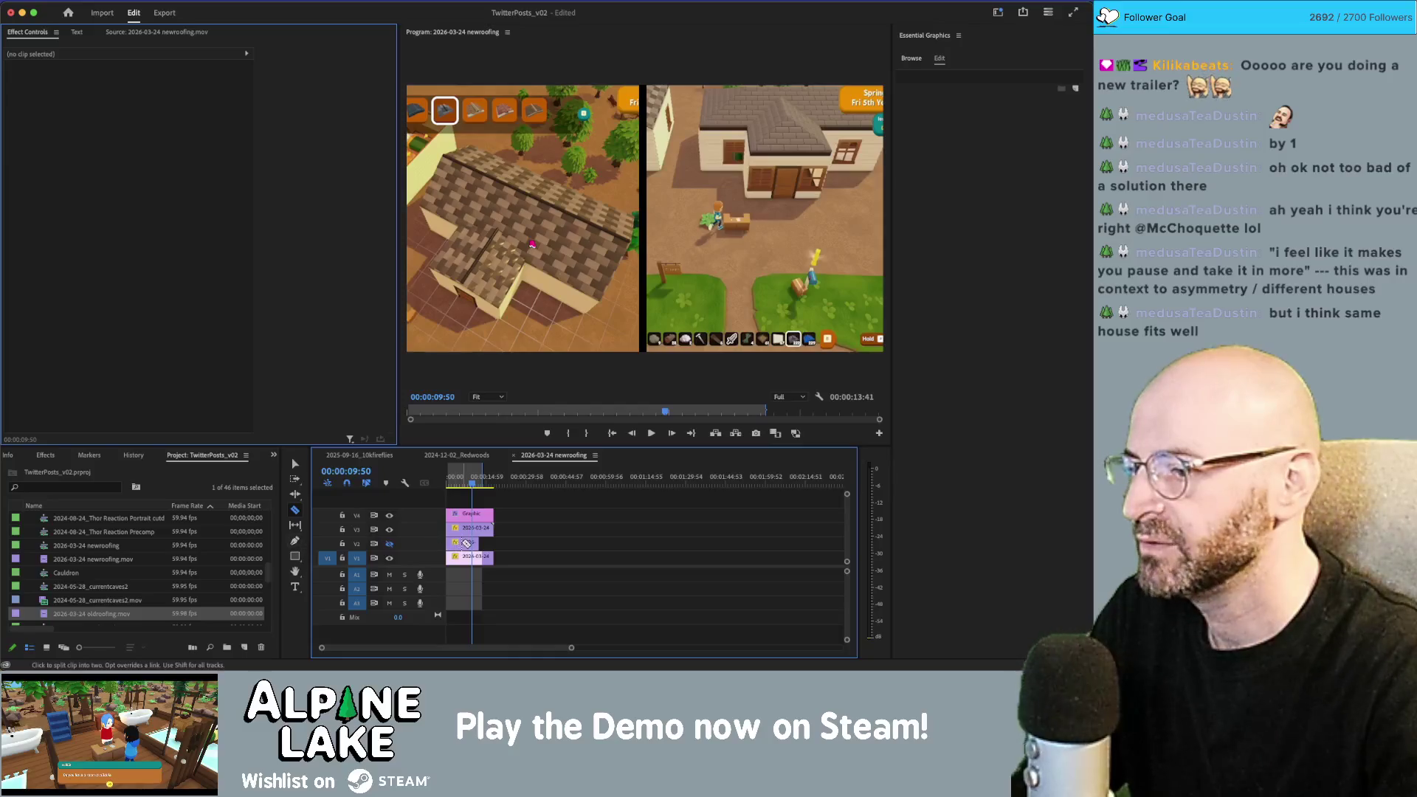
pyautogui.press('Delete')
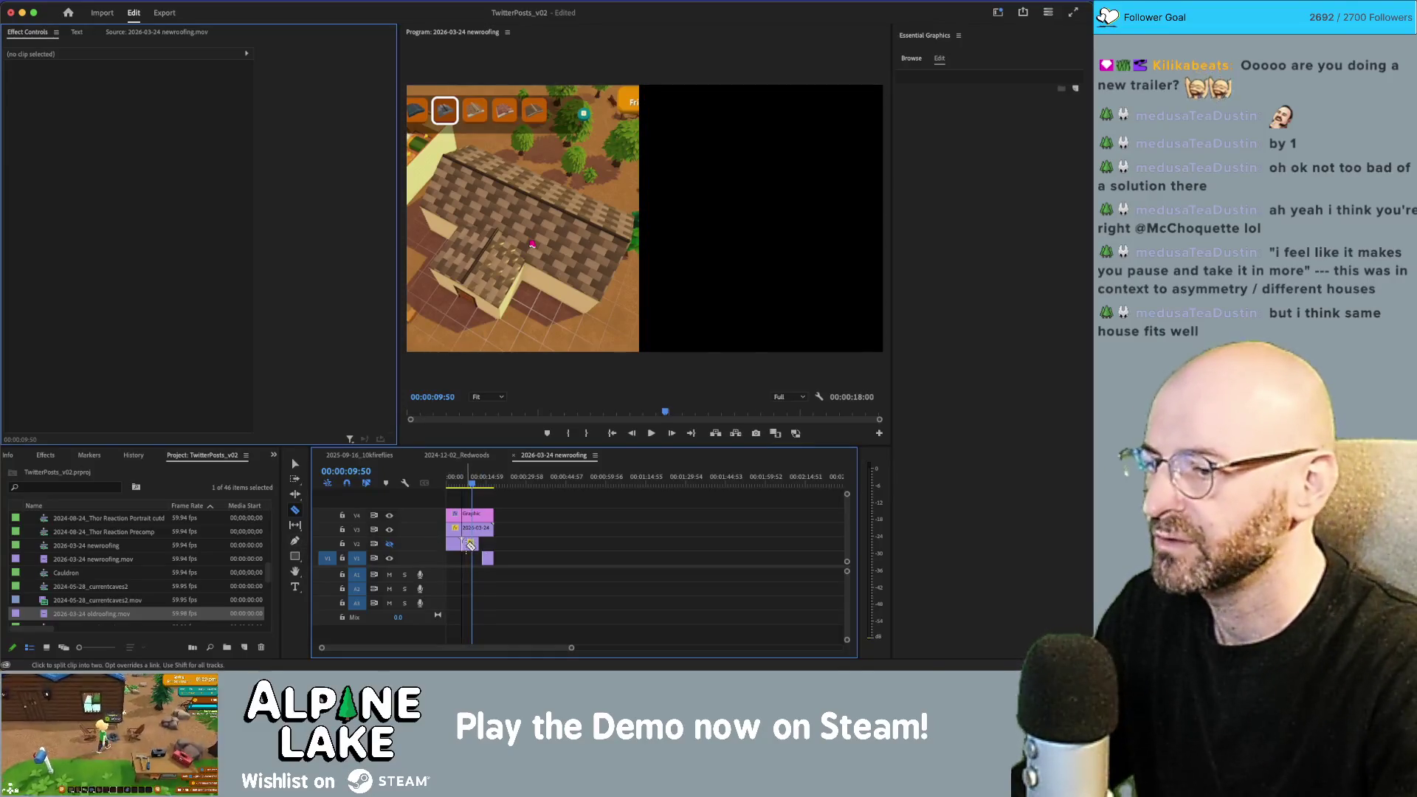
pyautogui.hotkey('ctrl', 'z')
pyautogui.moveTo(484, 543)
pyautogui.mouseDown()
pyautogui.moveTo(460, 544)
pyautogui.moveTo(461, 528)
pyautogui.mouseUp()
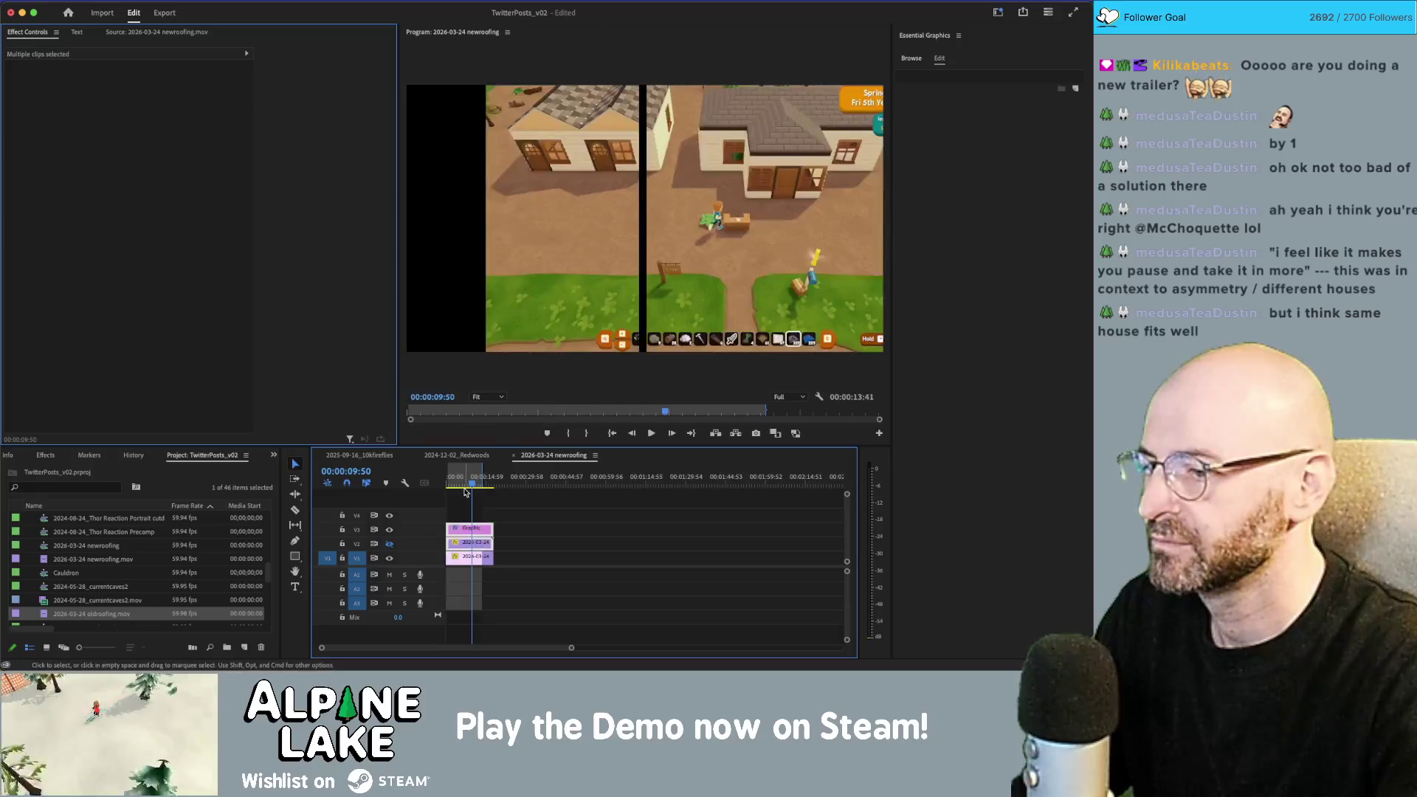
# Step: Move the playhead to 1:55, target V4 instead of V1, select the Type tool, and unhide V2
pyautogui.click(451, 514)
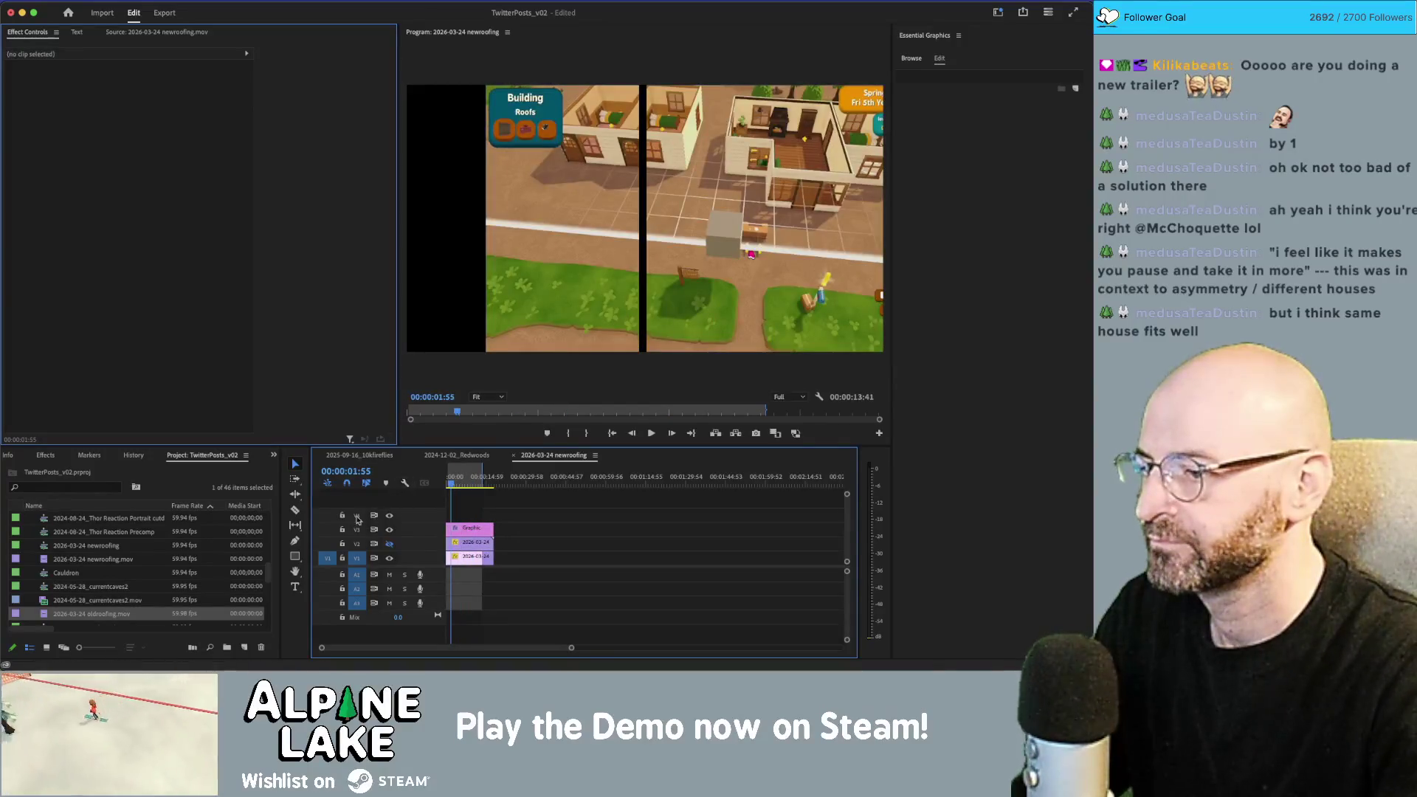
pyautogui.click(358, 517)
pyautogui.click(357, 558)
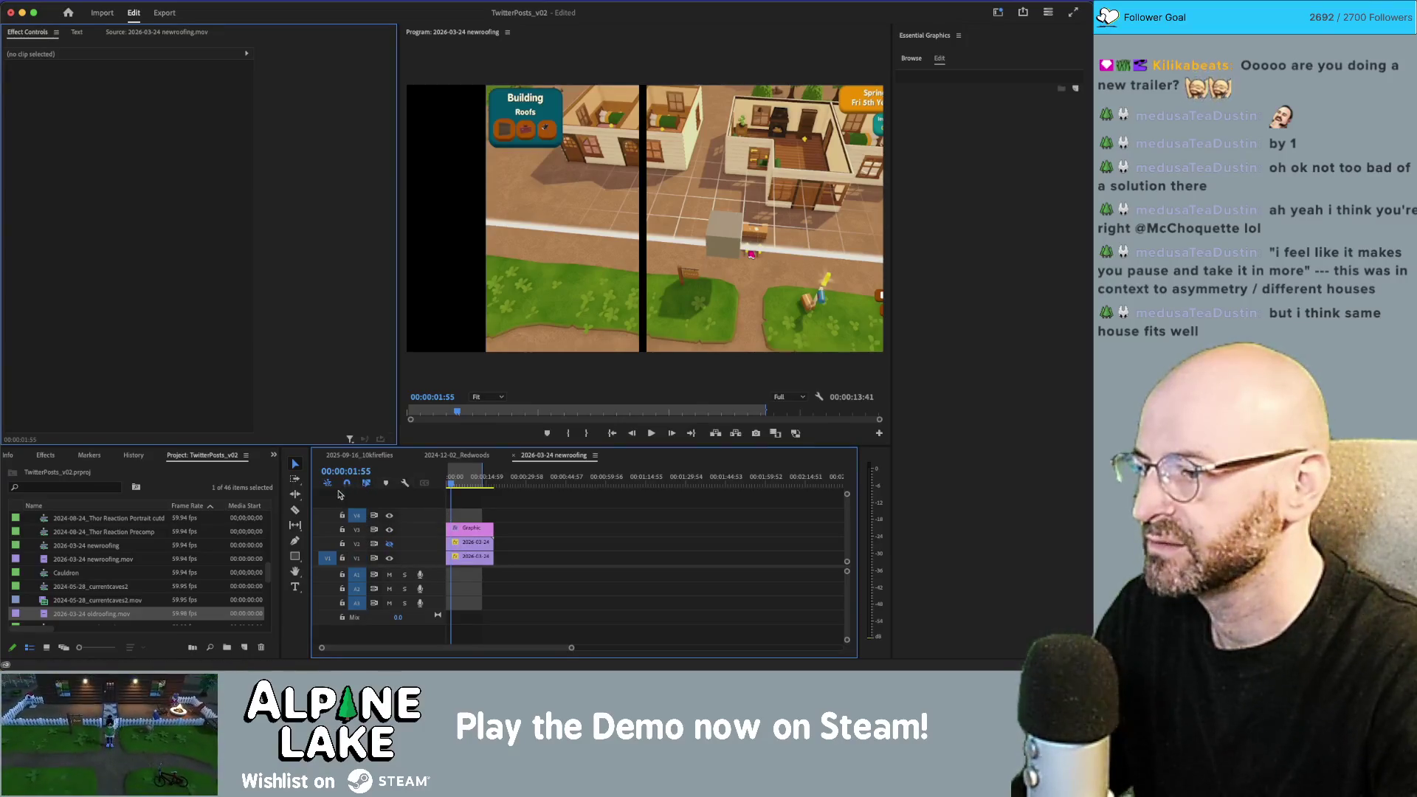
pyautogui.click(296, 588)
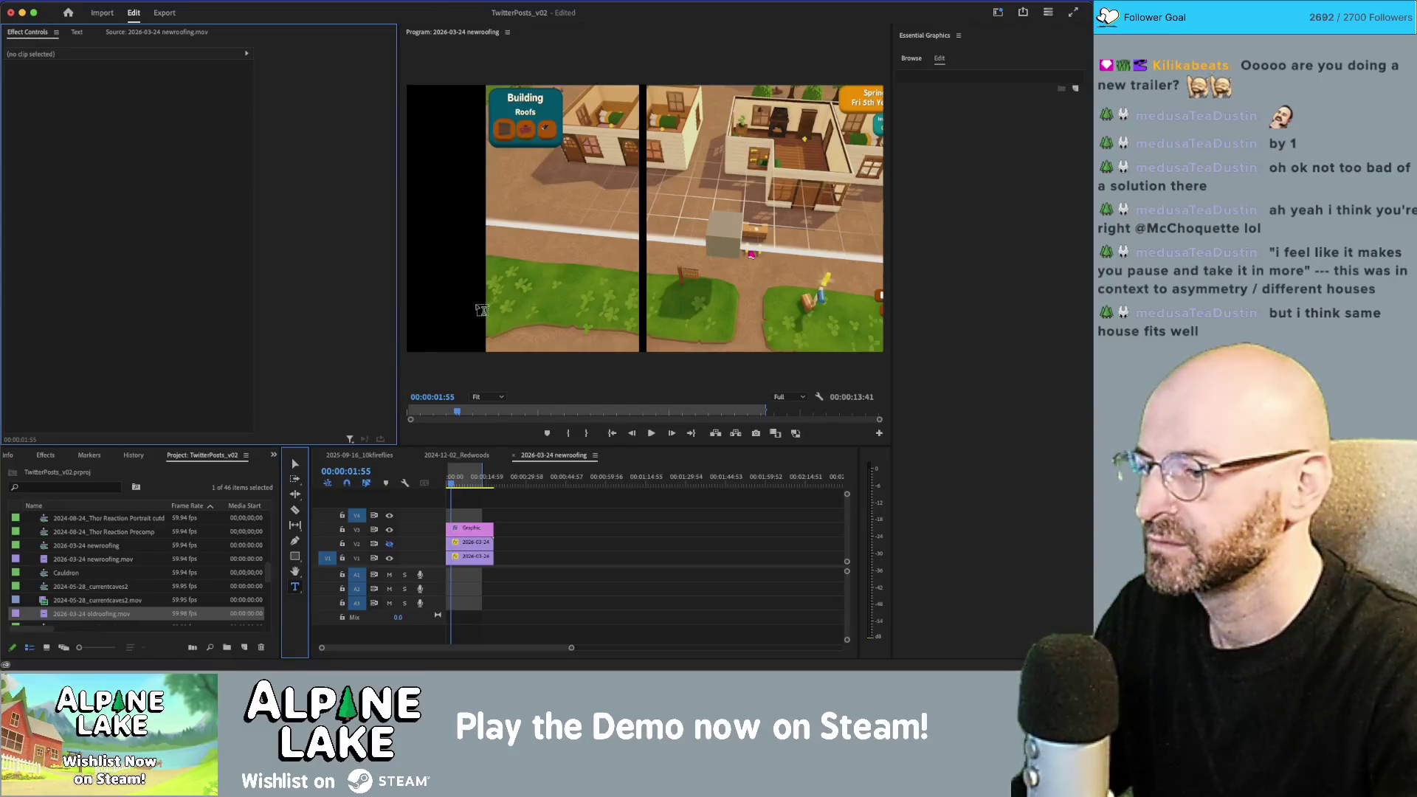
pyautogui.click(389, 544)
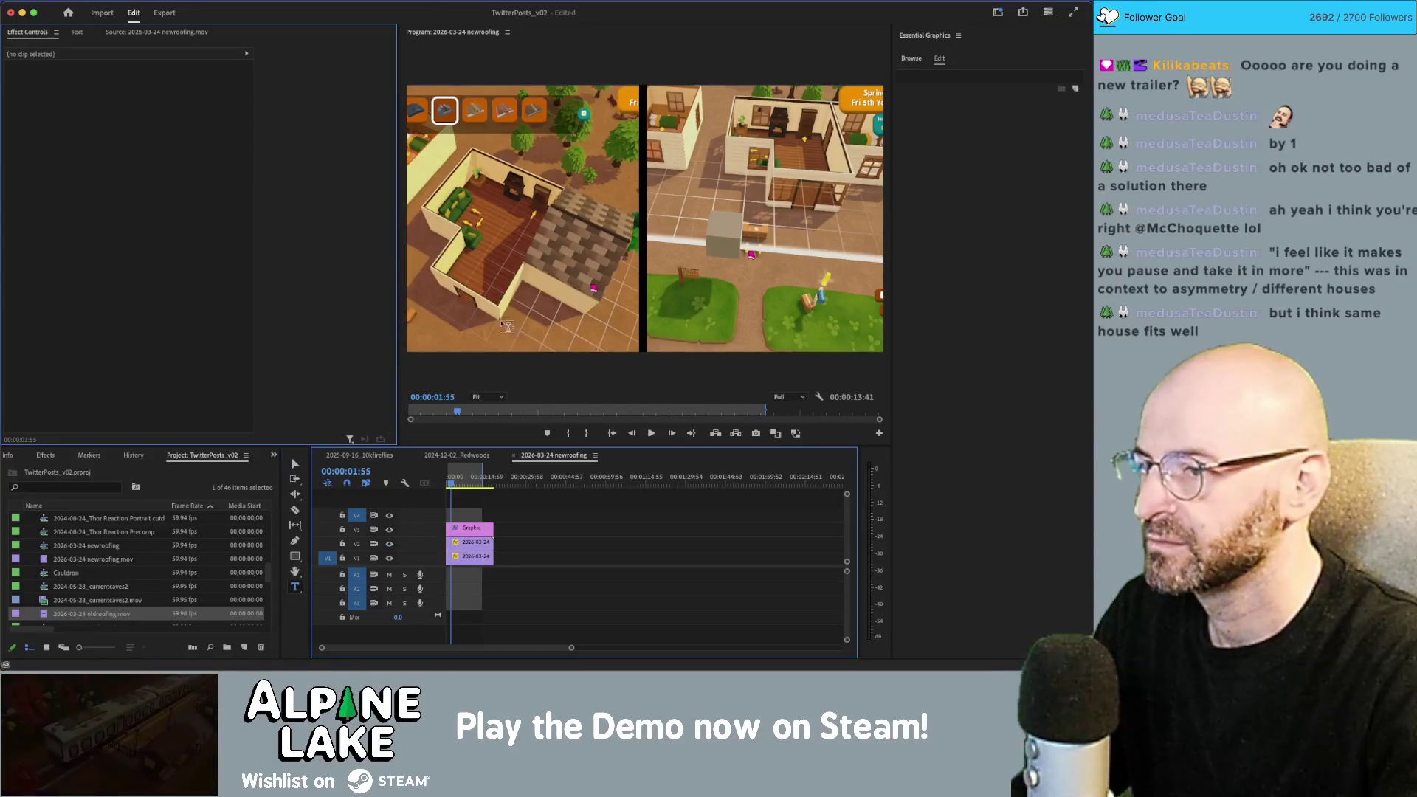
# Step: Add an 'Old Roofing' title over the left footage at font size 60
pyautogui.click(446, 290)
pyautogui.write('Old')
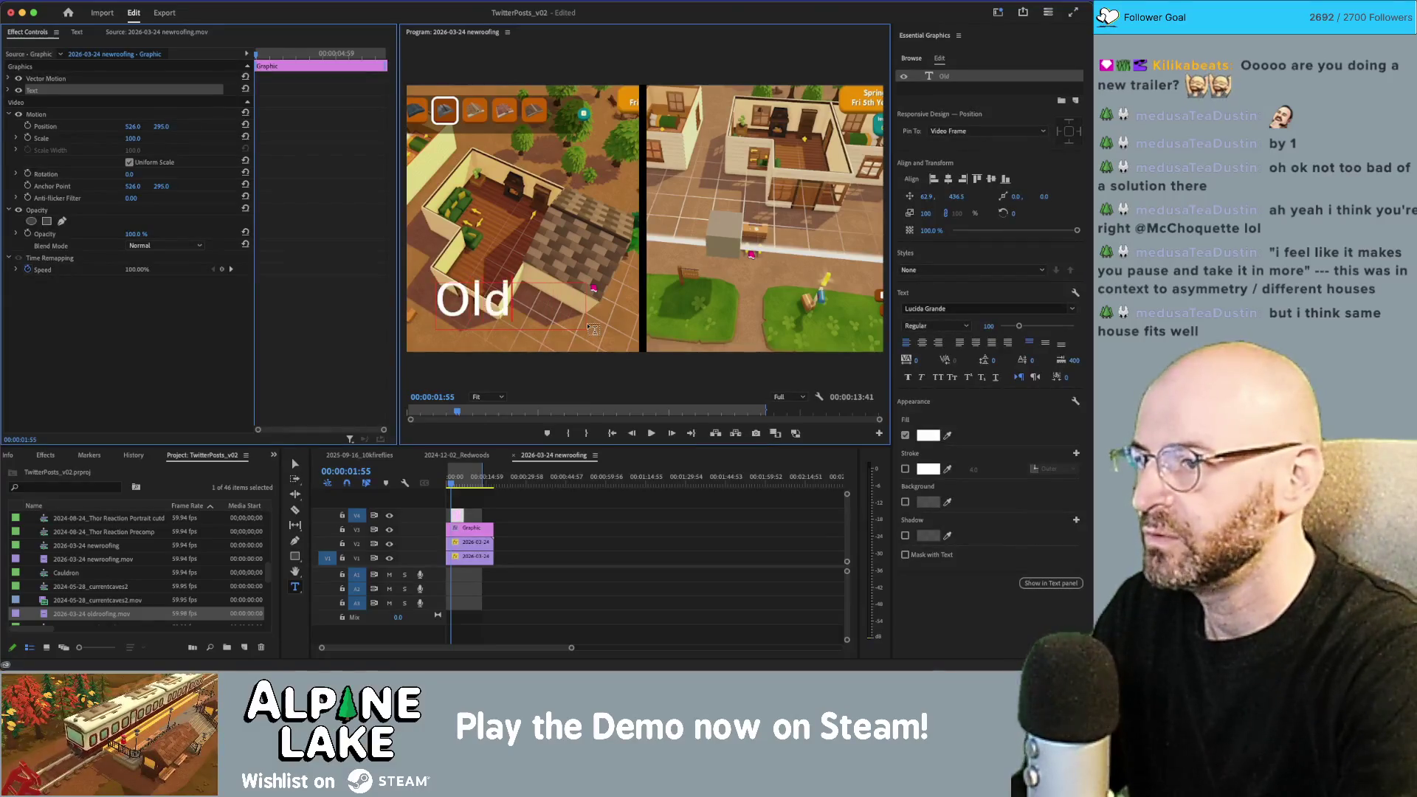
pyautogui.write(' Roofing')
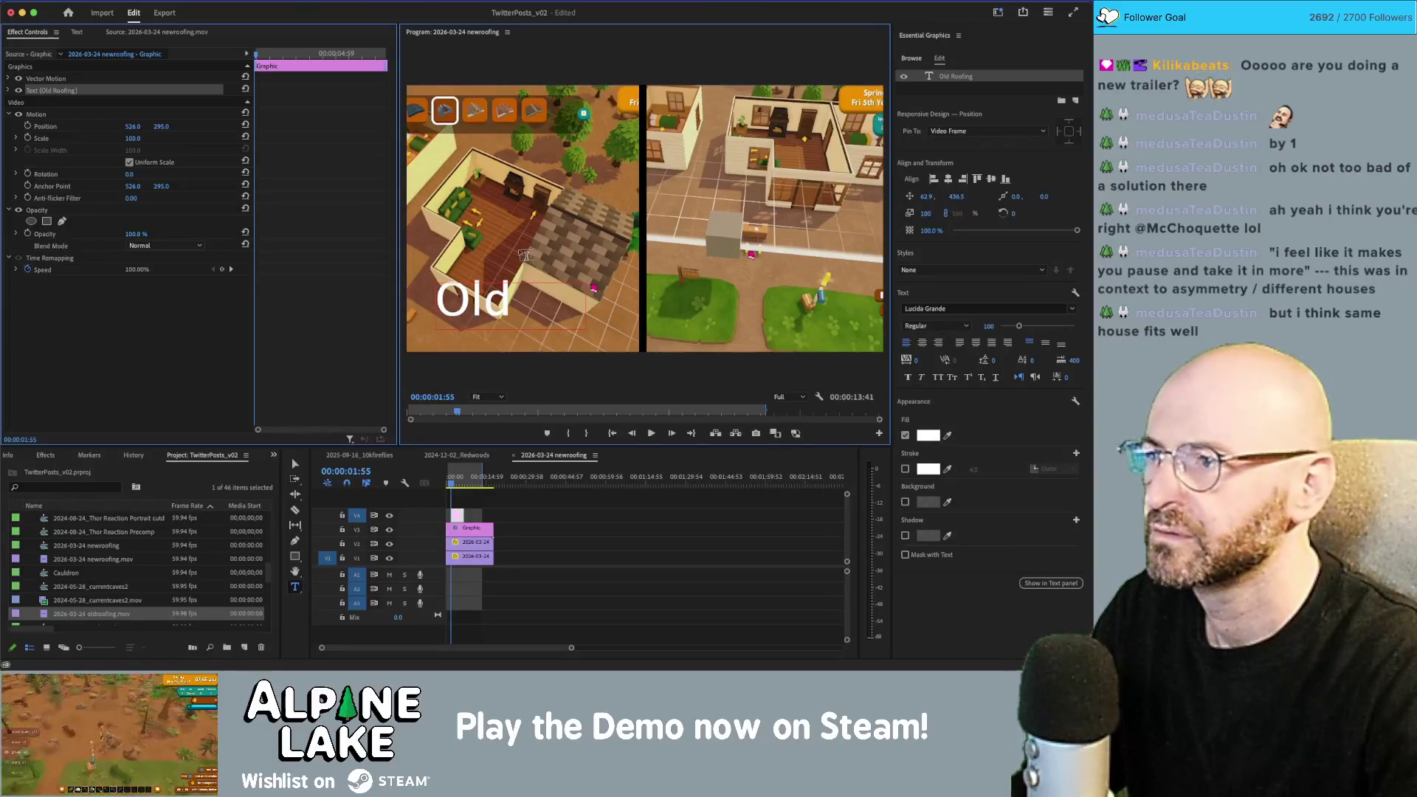
pyautogui.doubleClick(506, 291)
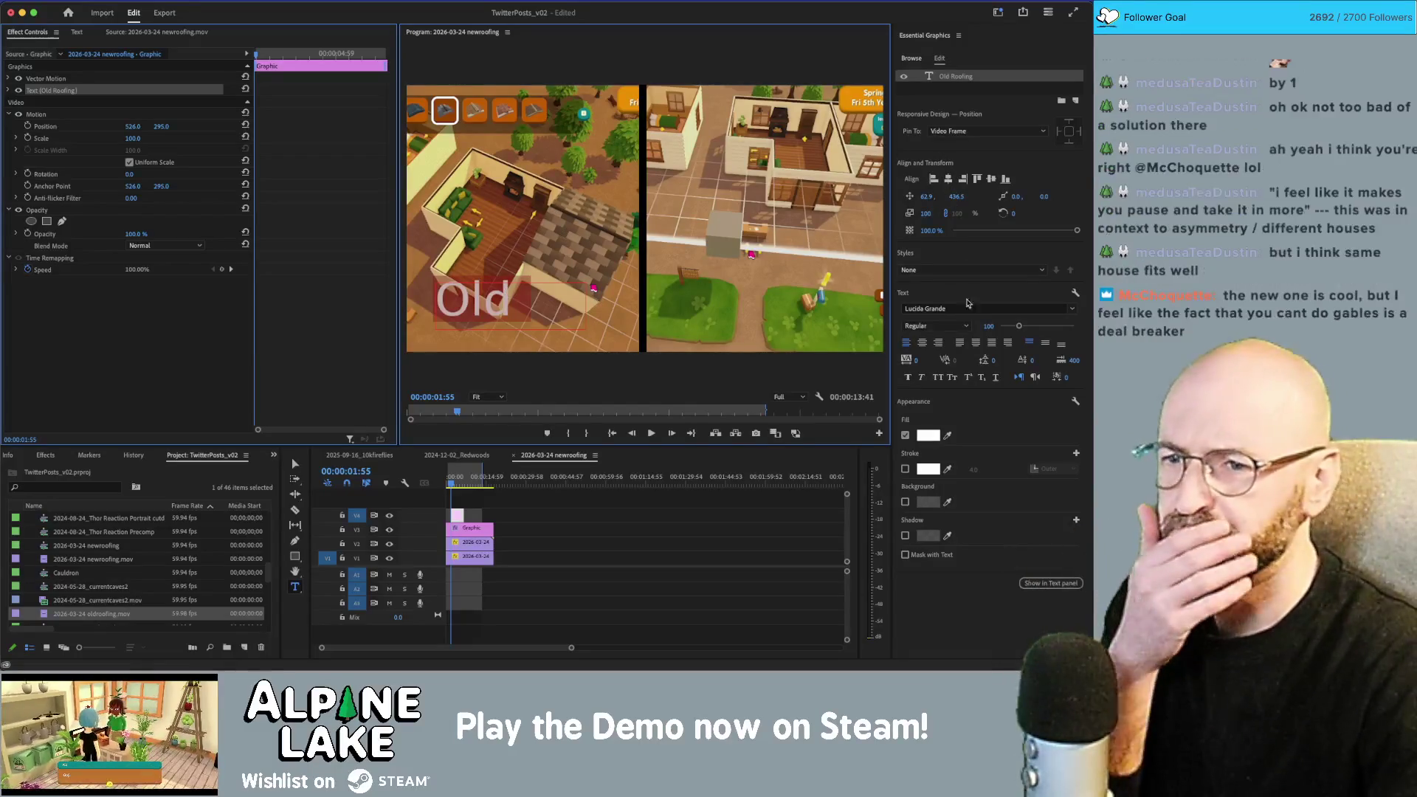
pyautogui.click(989, 326)
pyautogui.write('60')
pyautogui.press('Return')
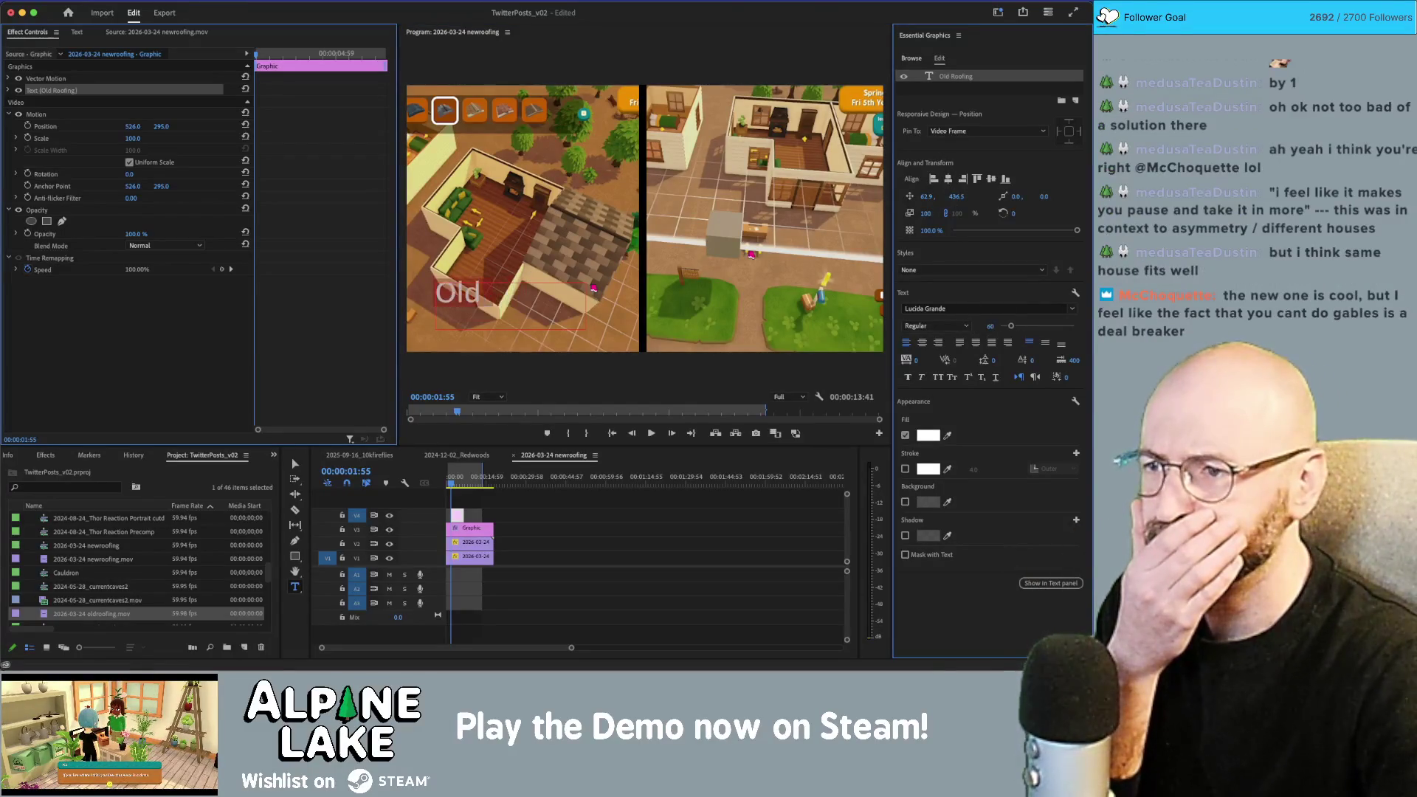
# Step: Edit the title text to read 'Old Roofs' and select all of it
pyautogui.doubleClick(546, 293)
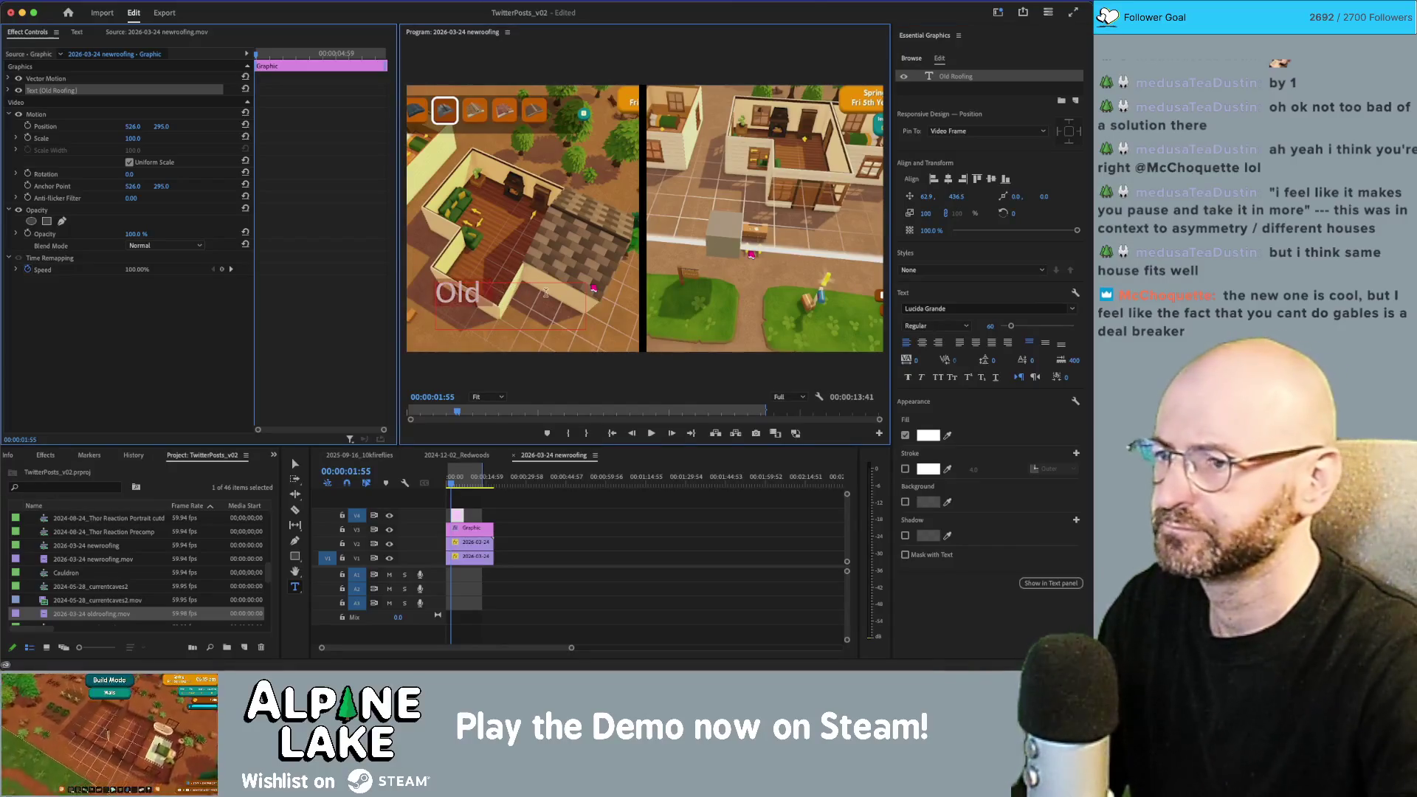
pyautogui.press('BackSpace')
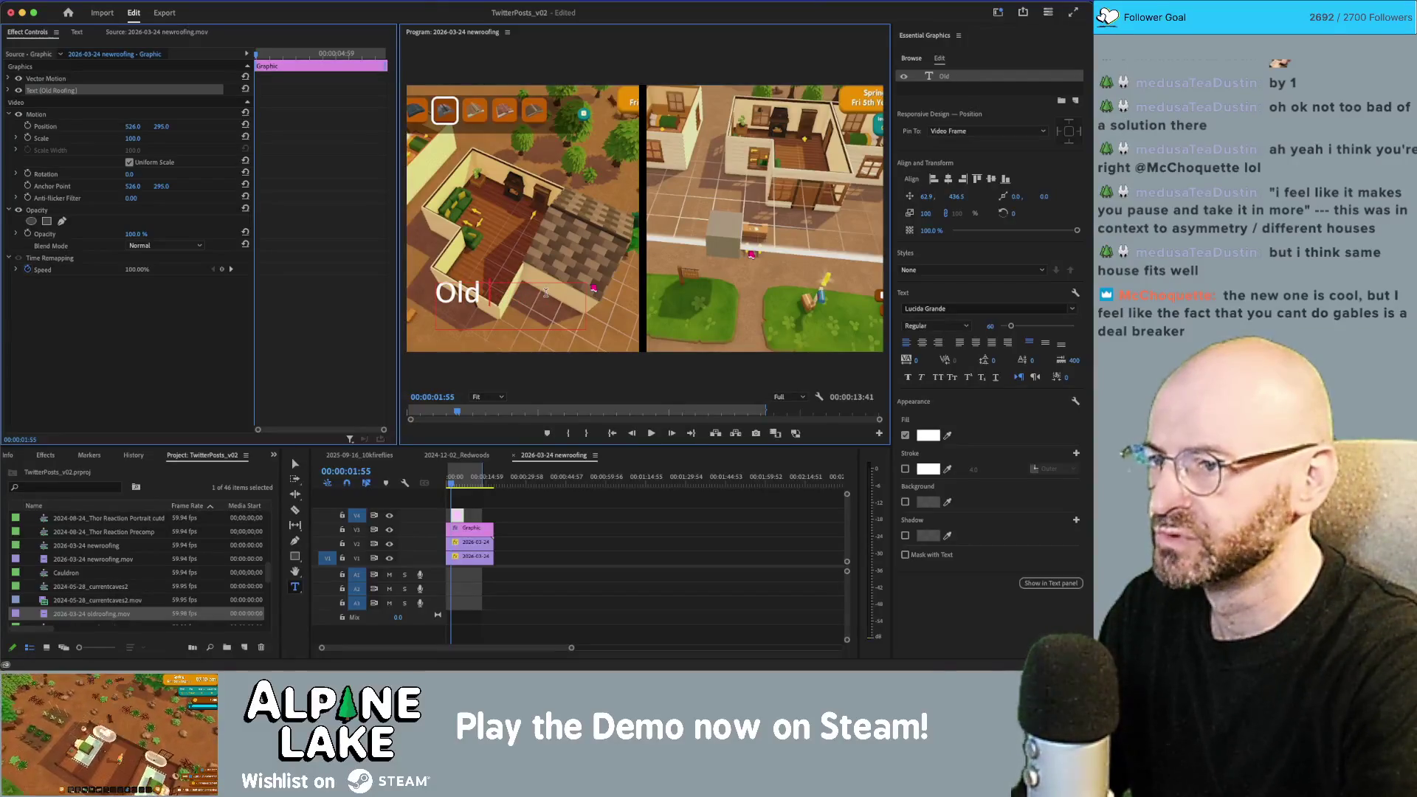
pyautogui.write('Roofs')
pyautogui.press('super+a')
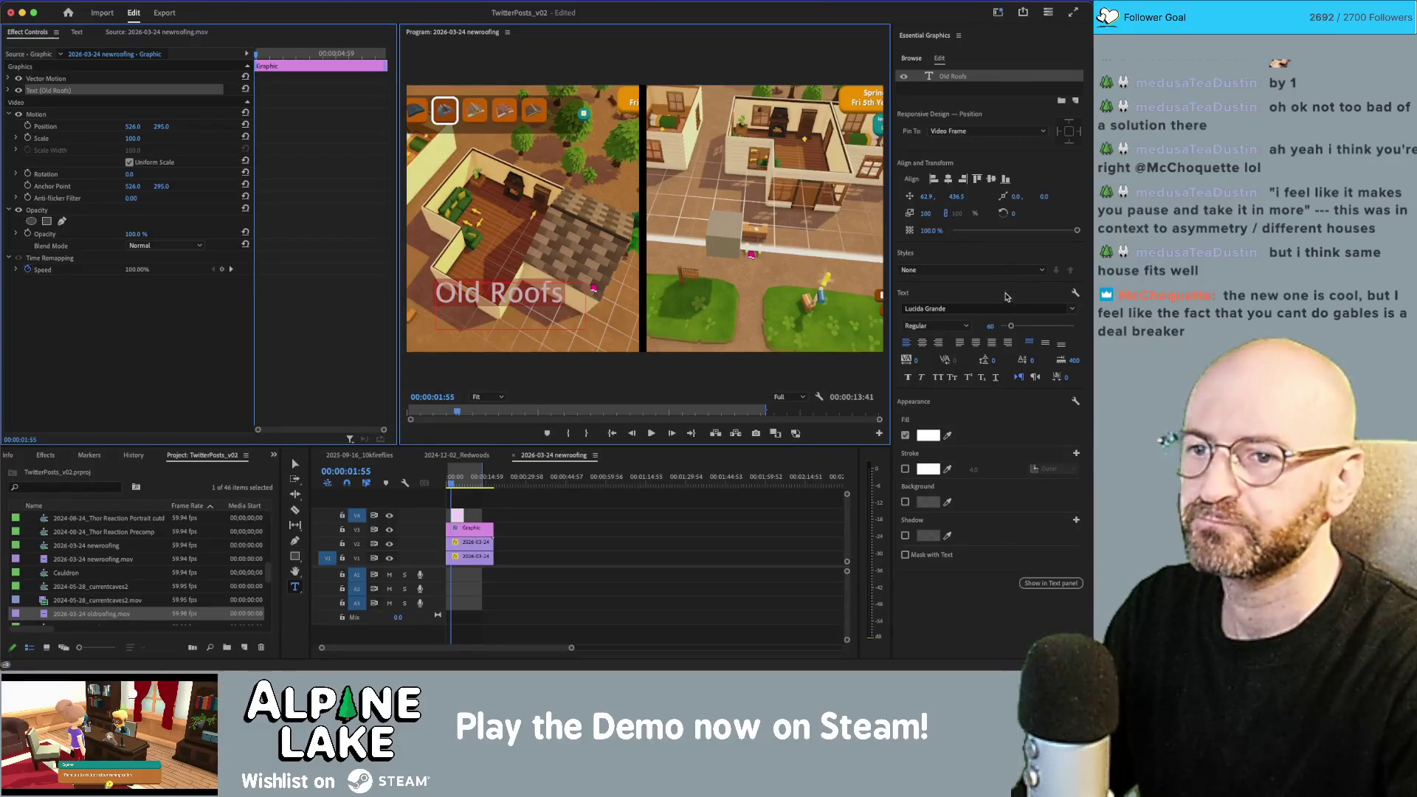
# Step: Set the Old Roofs title to the BPreplay font with Bold style
pyautogui.click(1009, 308)
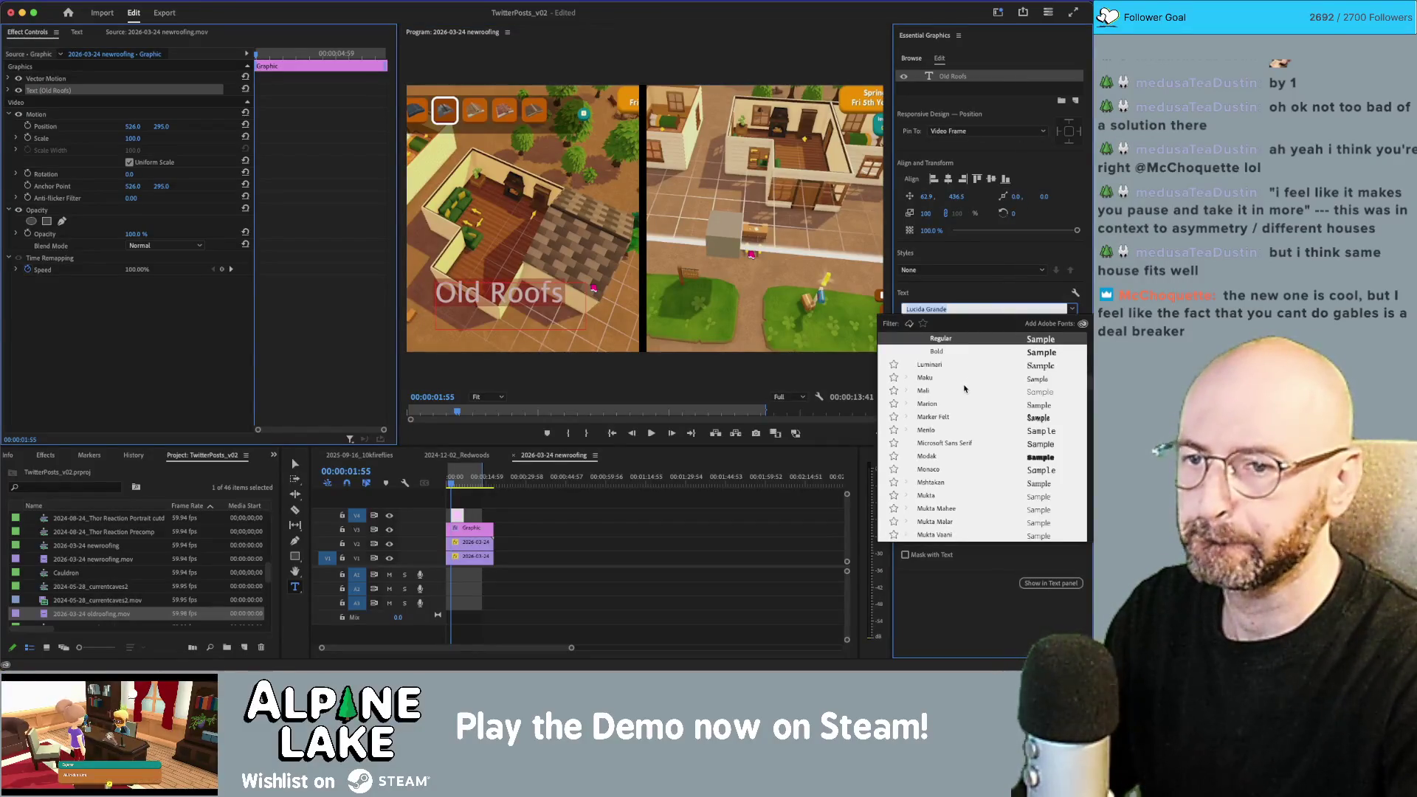
pyautogui.scroll(5, 964, 388)
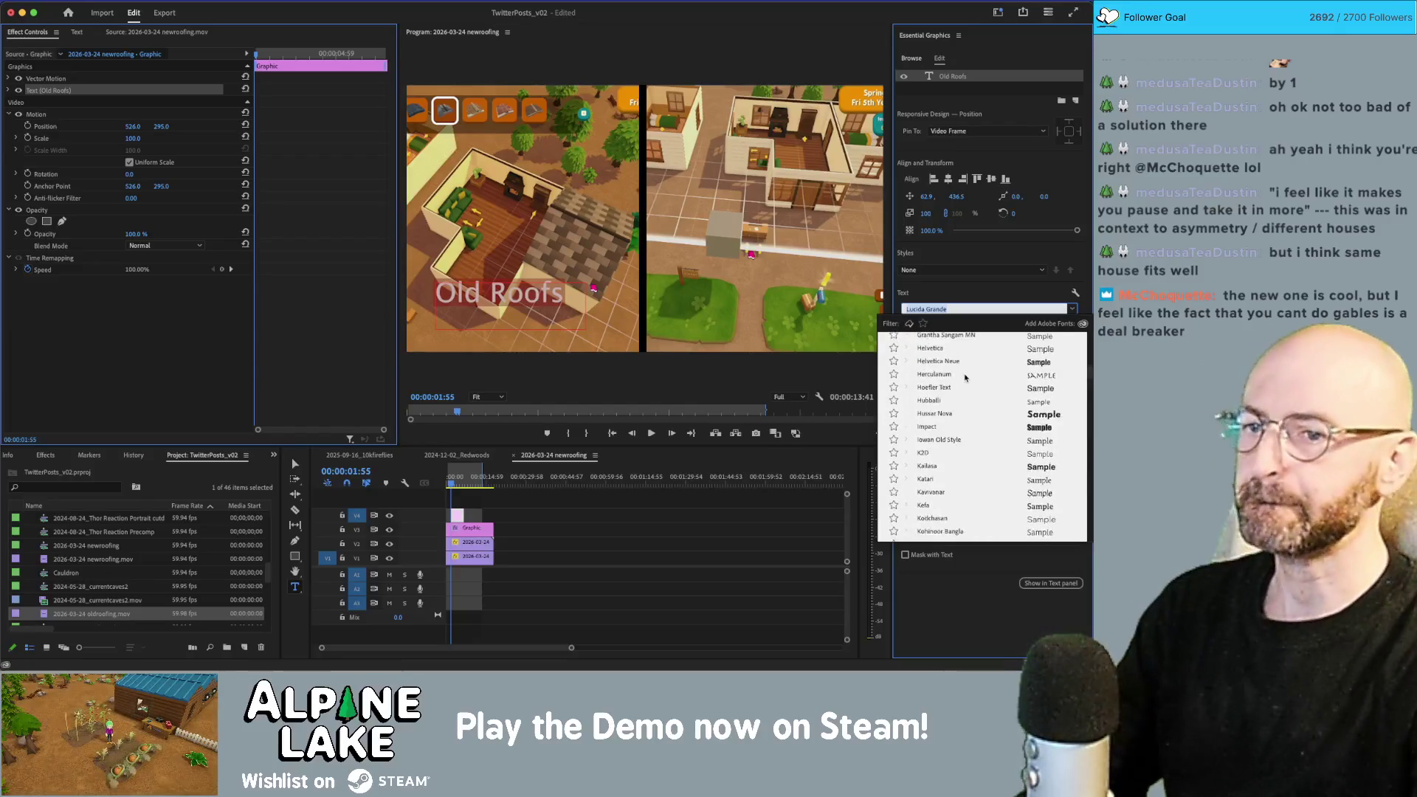
pyautogui.scroll(10, 965, 377)
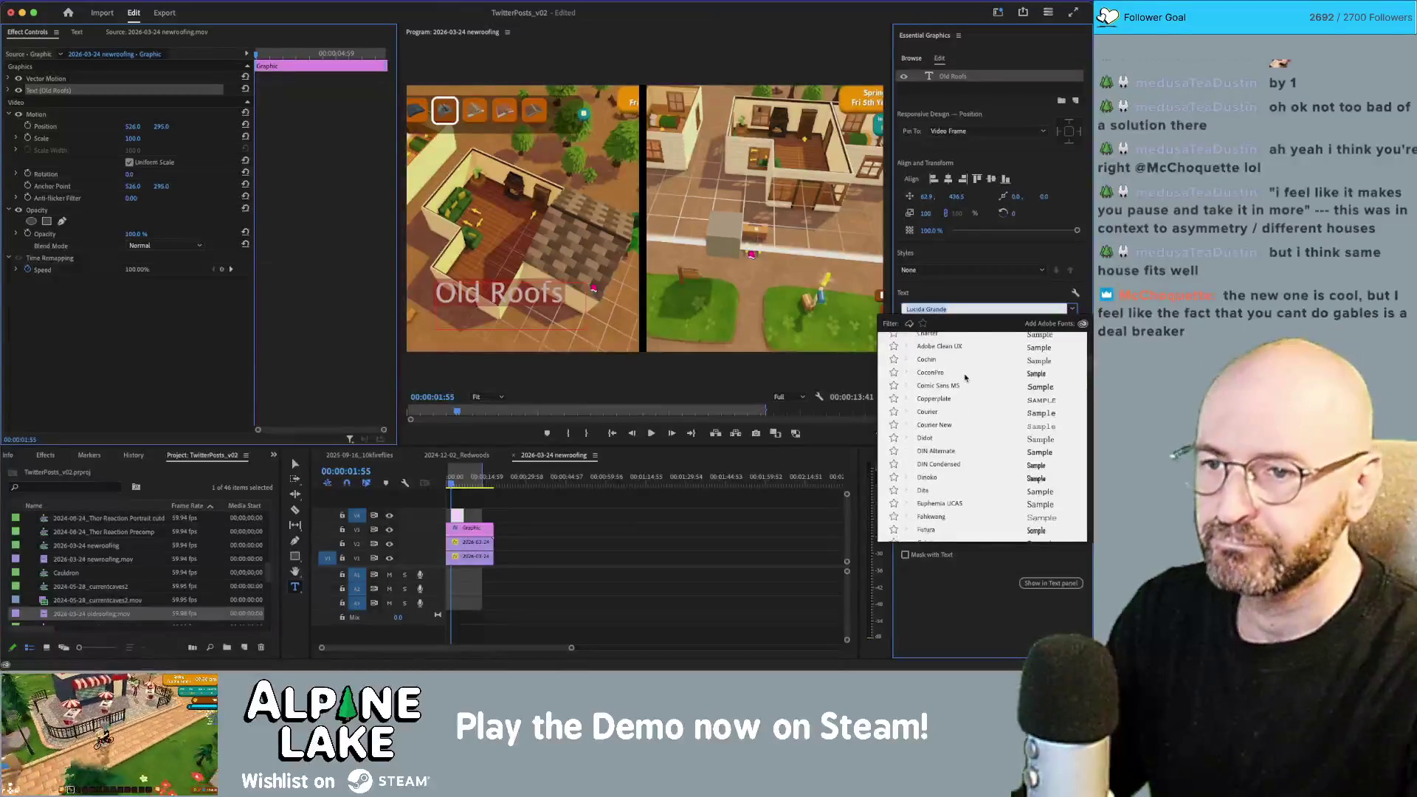
pyautogui.scroll(2, 964, 377)
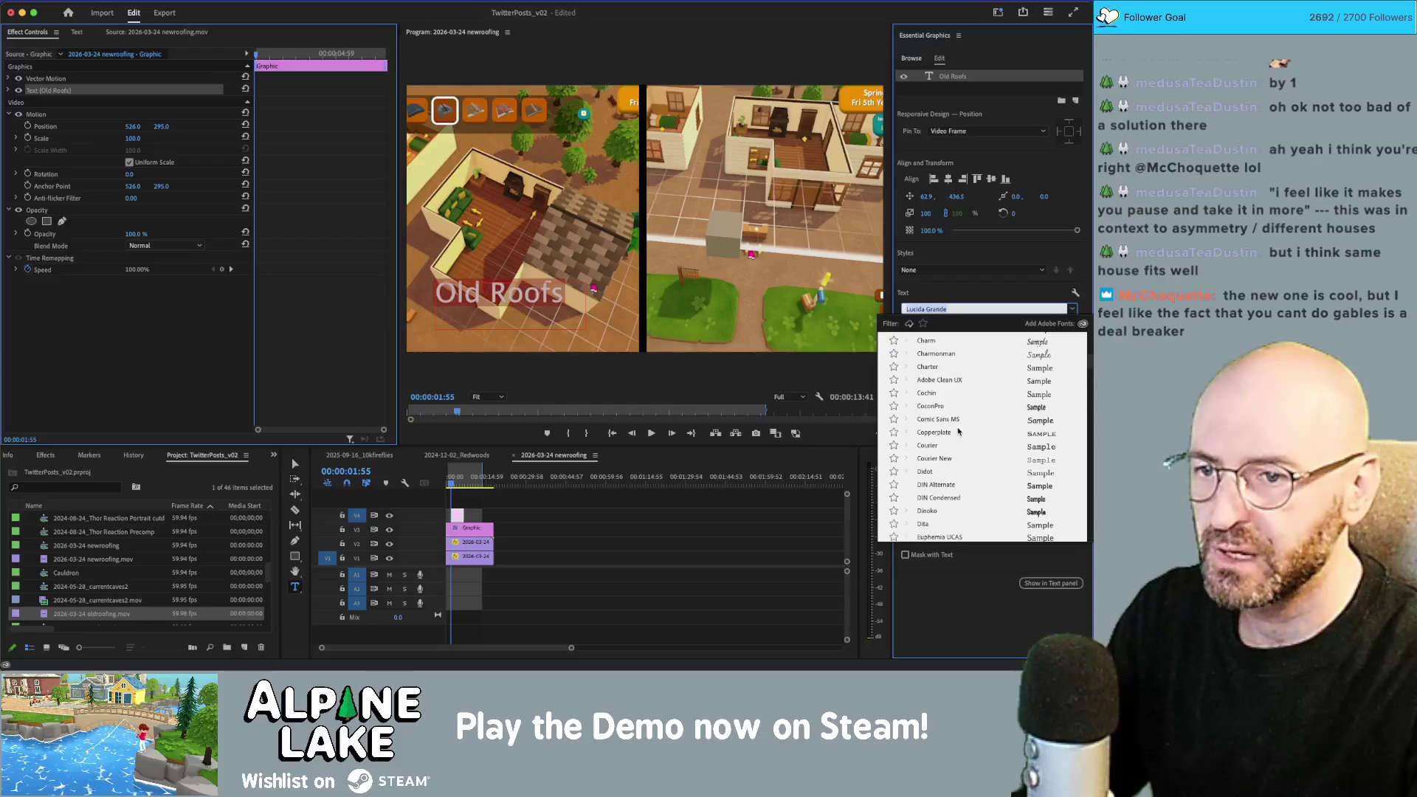
pyautogui.scroll(5, 959, 432)
pyautogui.scroll(2, 961, 425)
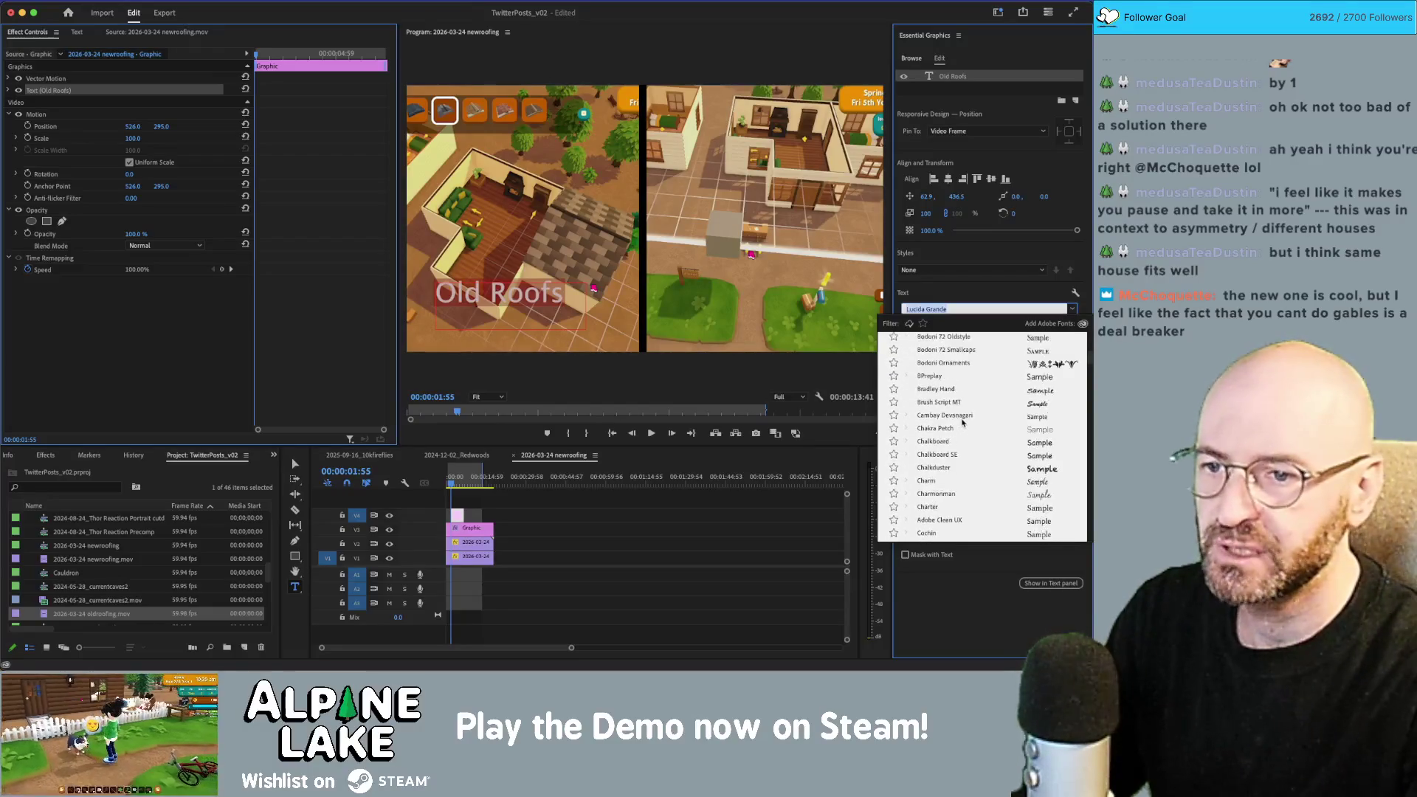
pyautogui.click(936, 377)
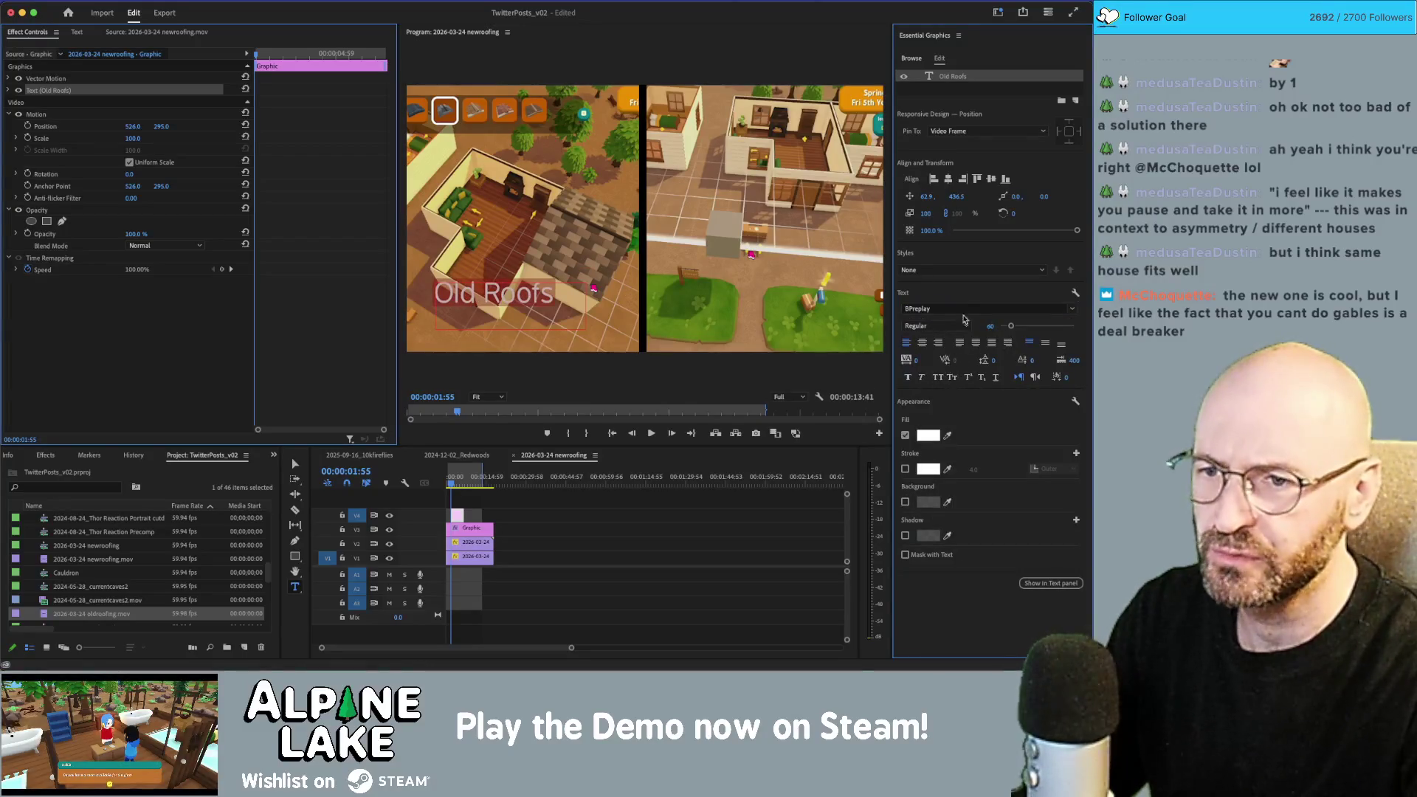
pyautogui.click(935, 326)
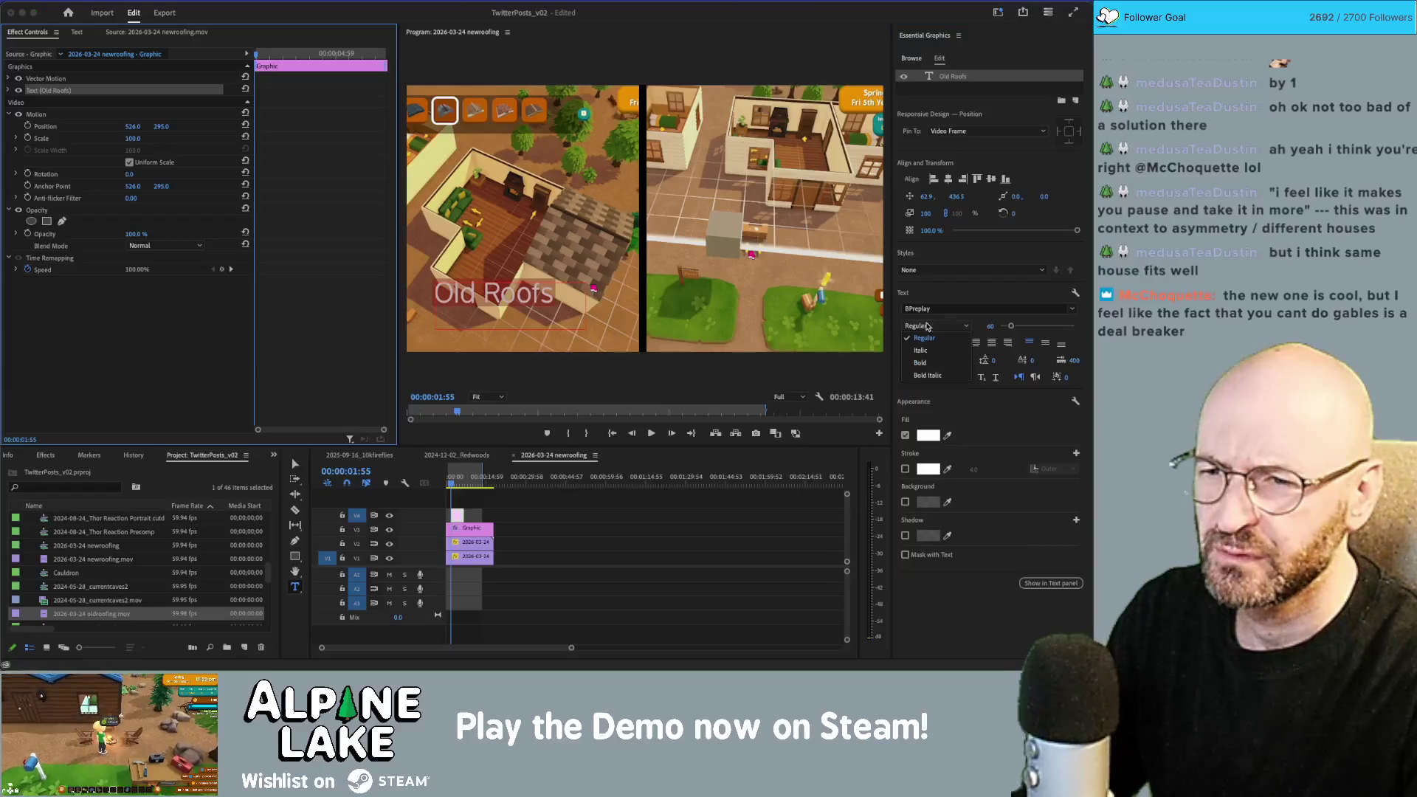
pyautogui.click(934, 369)
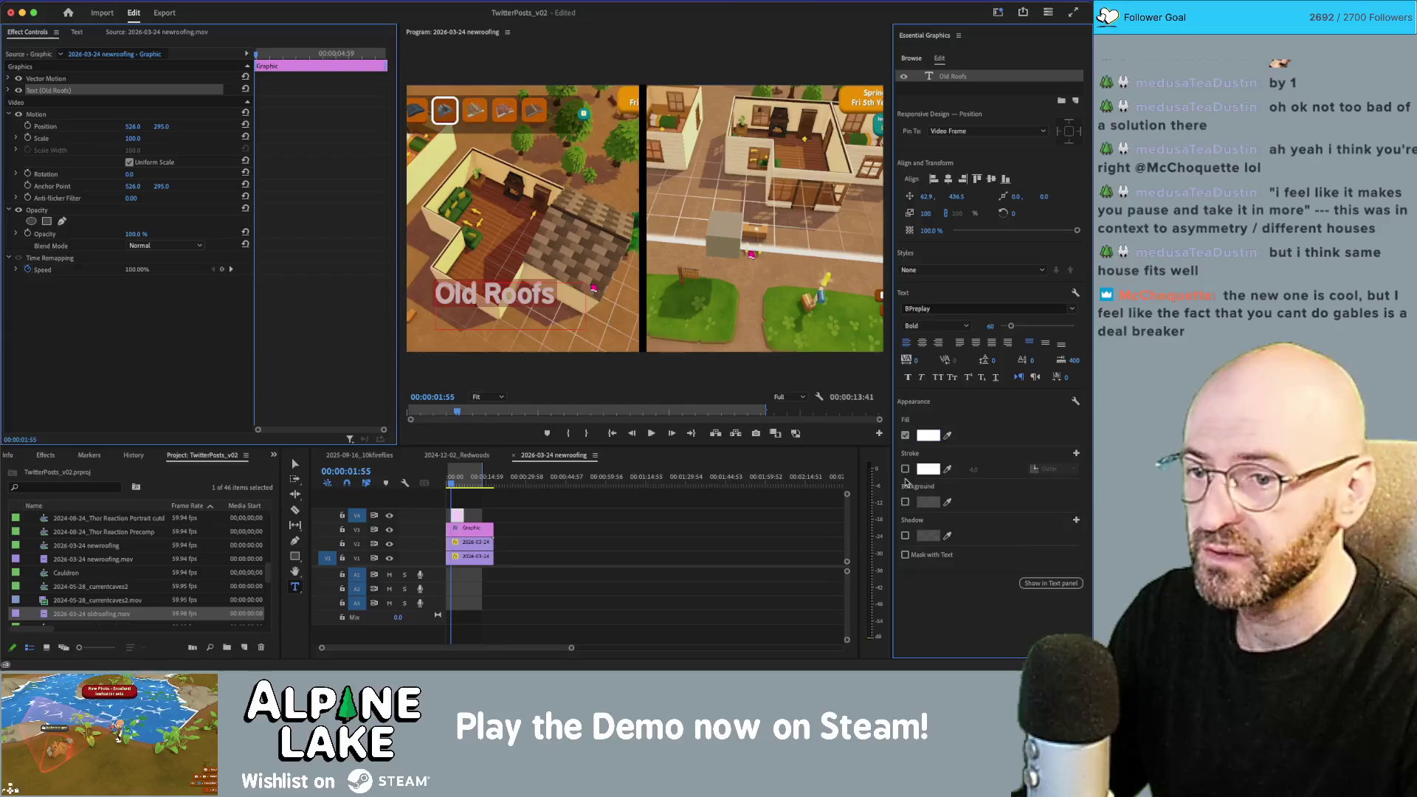
# Step: Give the Old Roofs title a drop shadow and a pale yellow fill
pyautogui.click(905, 536)
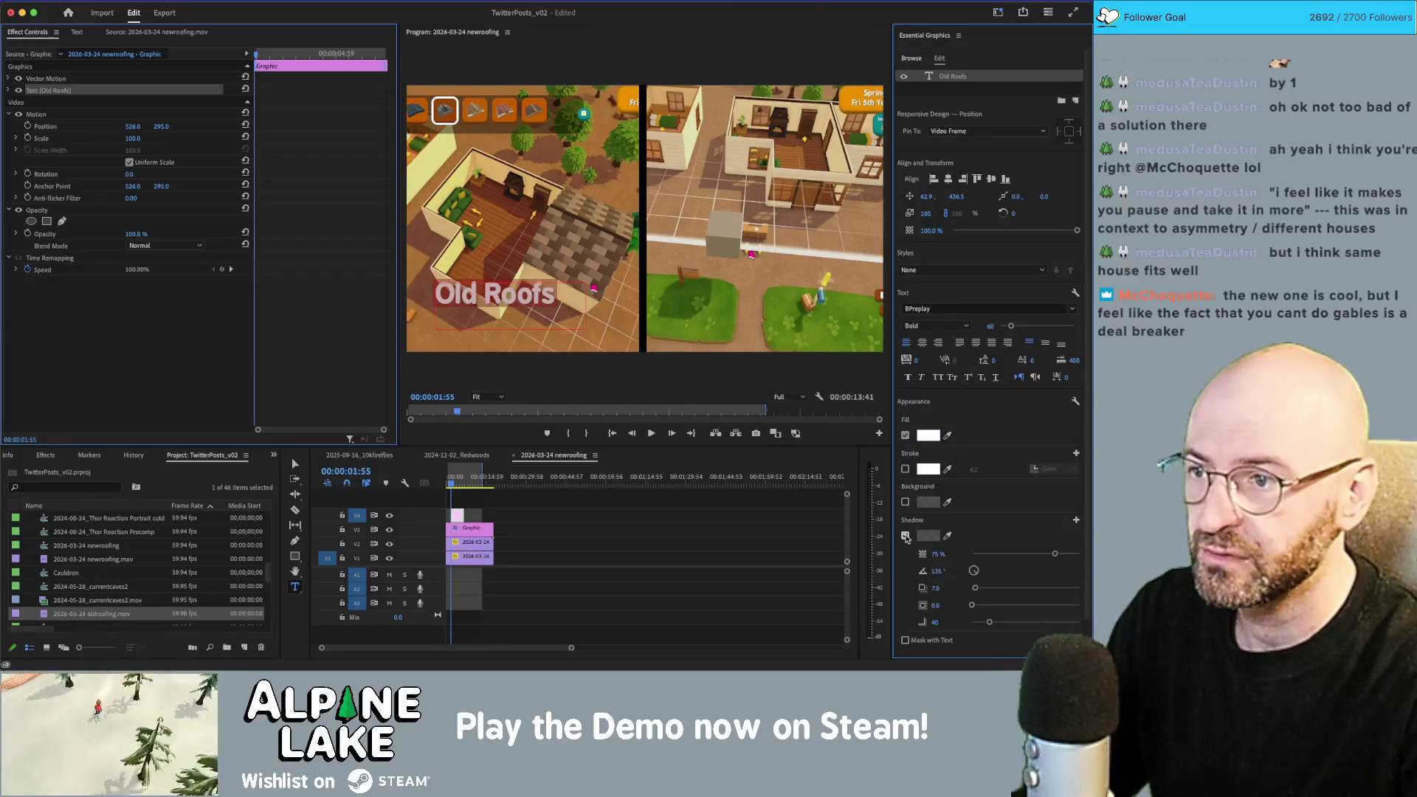
pyautogui.click(929, 435)
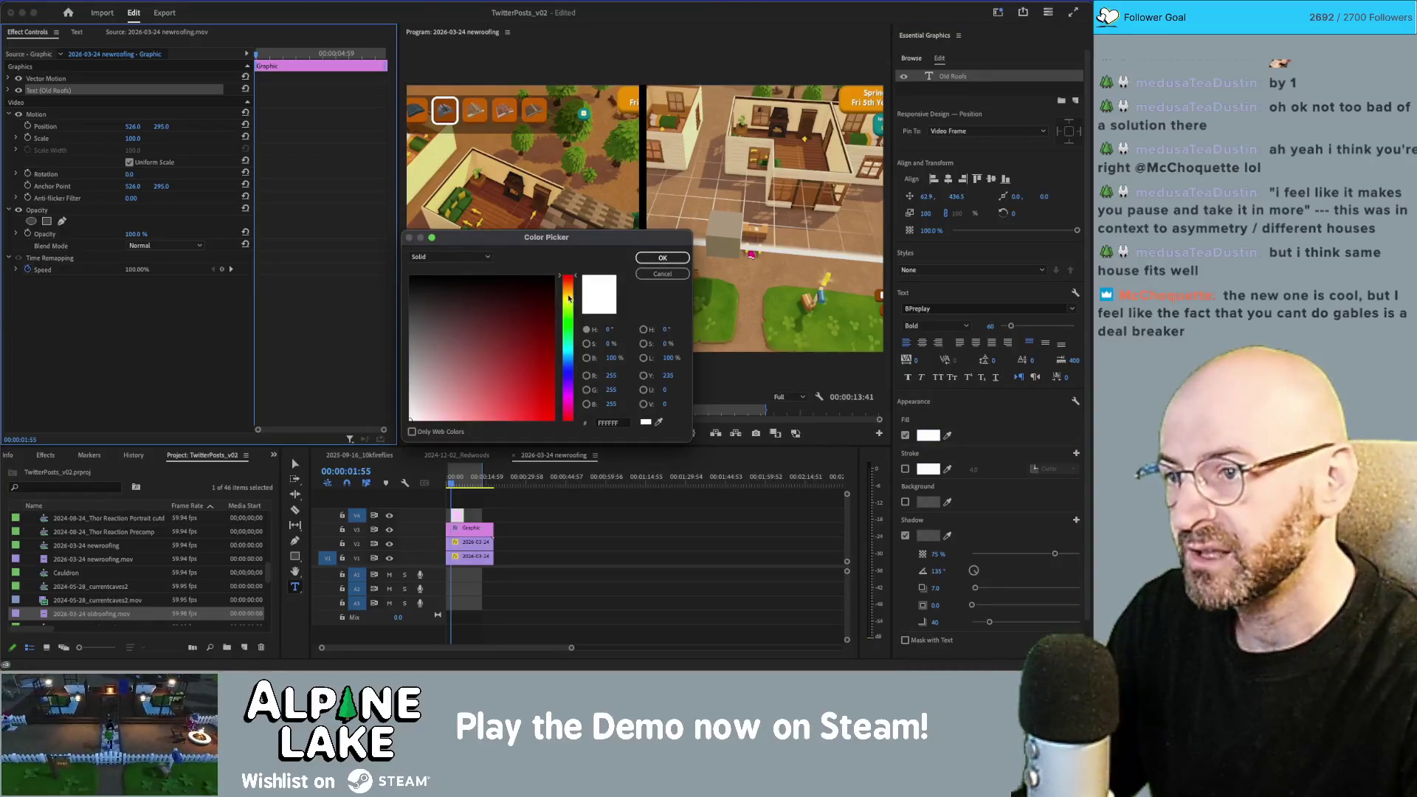
pyautogui.click(571, 300)
pyautogui.moveTo(570, 300); pyautogui.dragTo(569, 295)
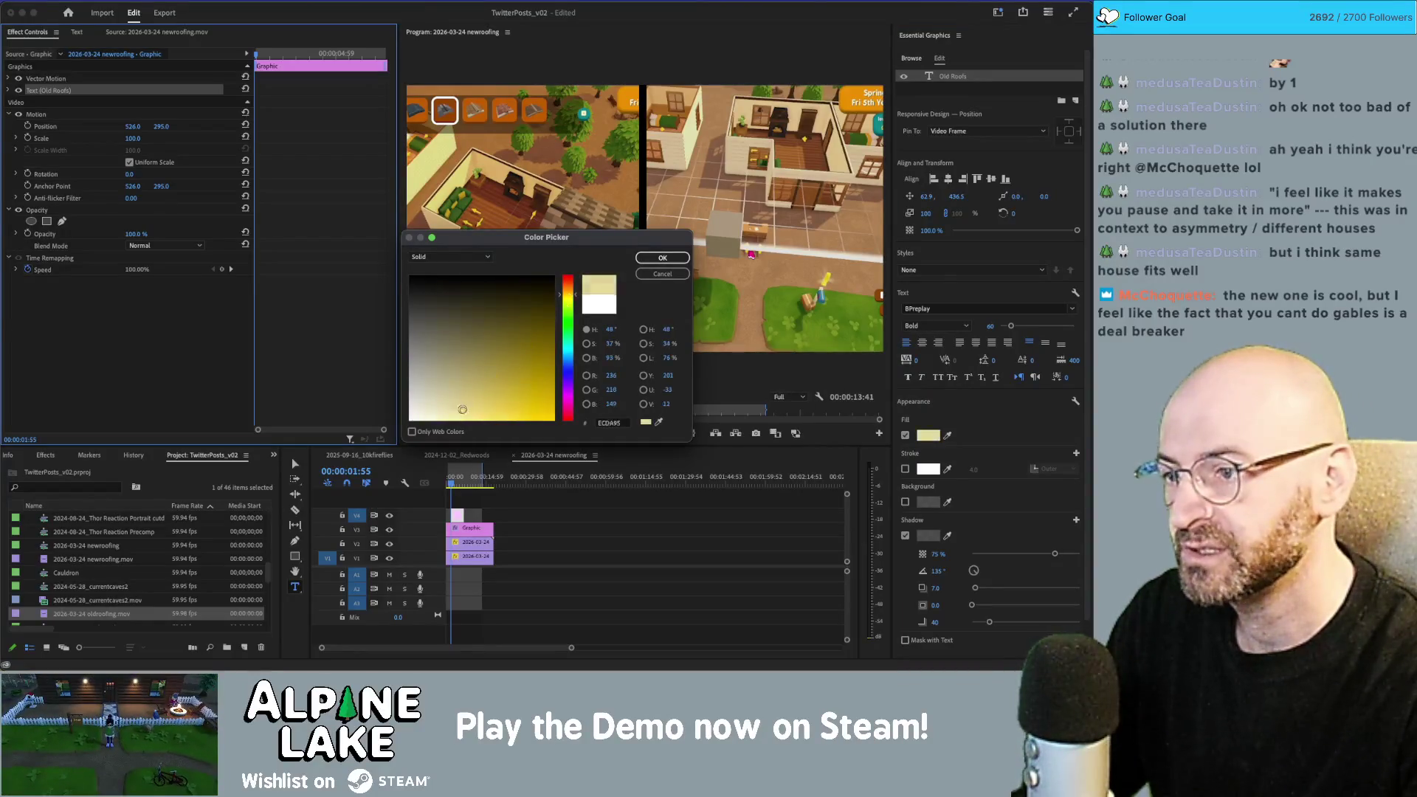
pyautogui.moveTo(459, 414); pyautogui.dragTo(455, 423)
pyautogui.press('Return')
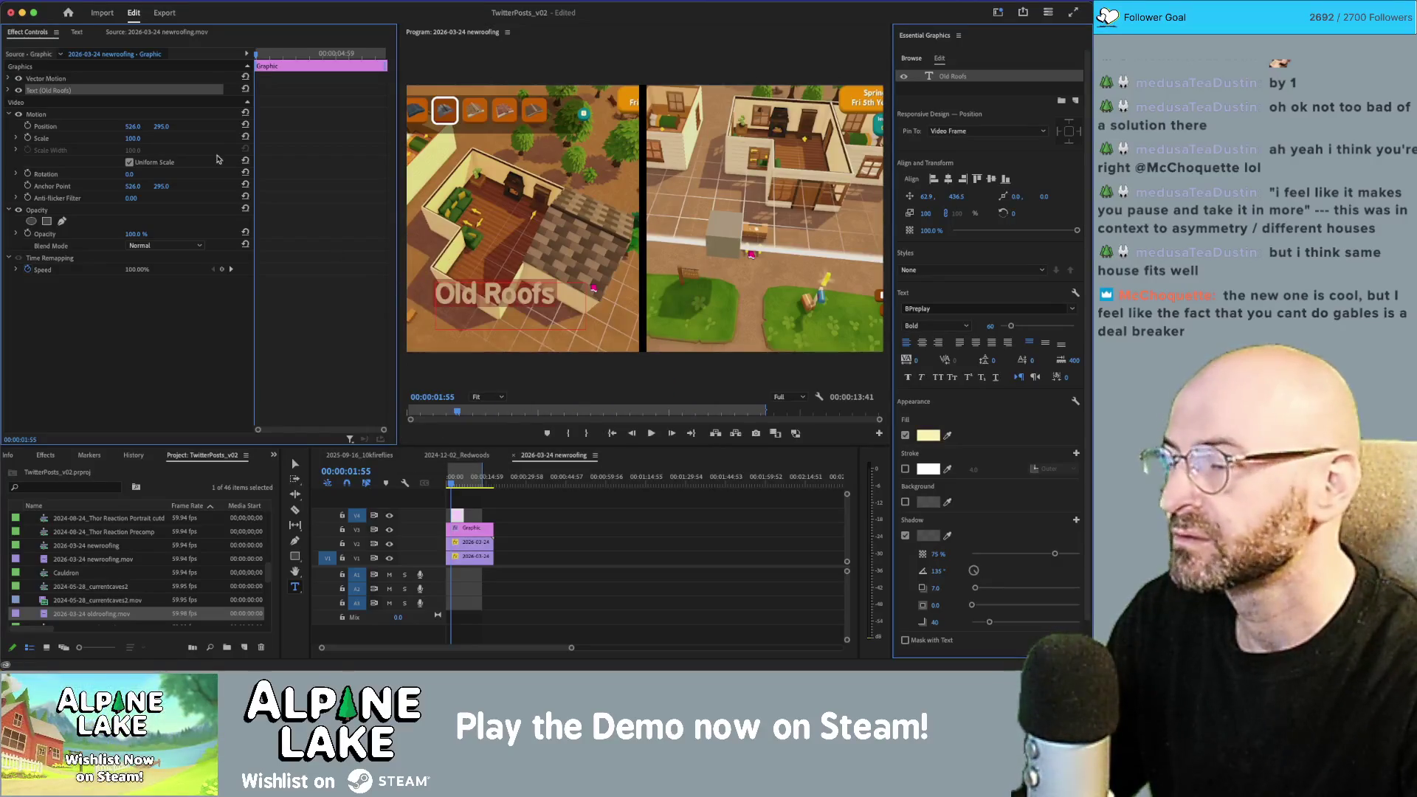
# Step: Discard a stray empty text layer and centre the Old Roofs text horizontally and vertically
pyautogui.click(597, 380)
pyautogui.press('Escape')
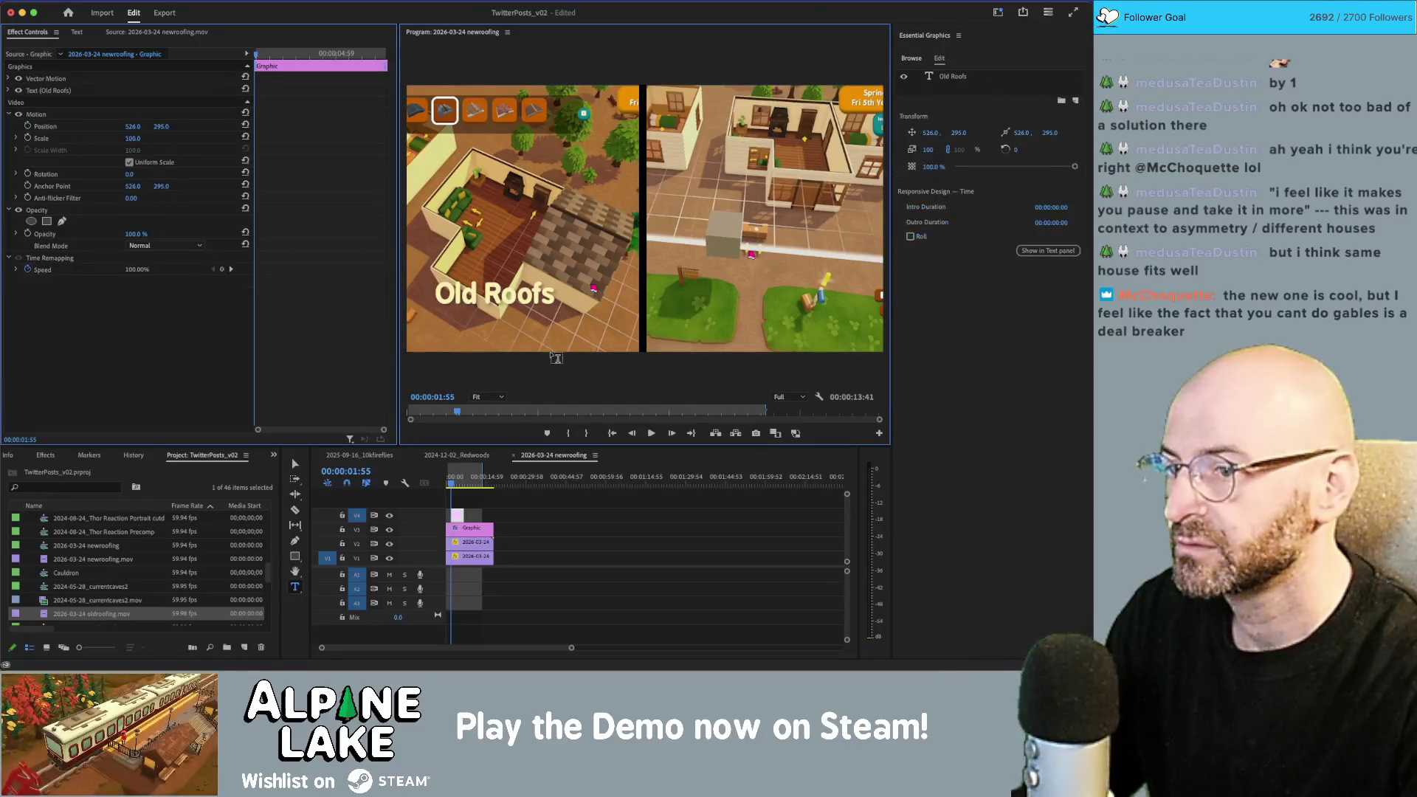
pyautogui.press('v')
pyautogui.click(541, 317)
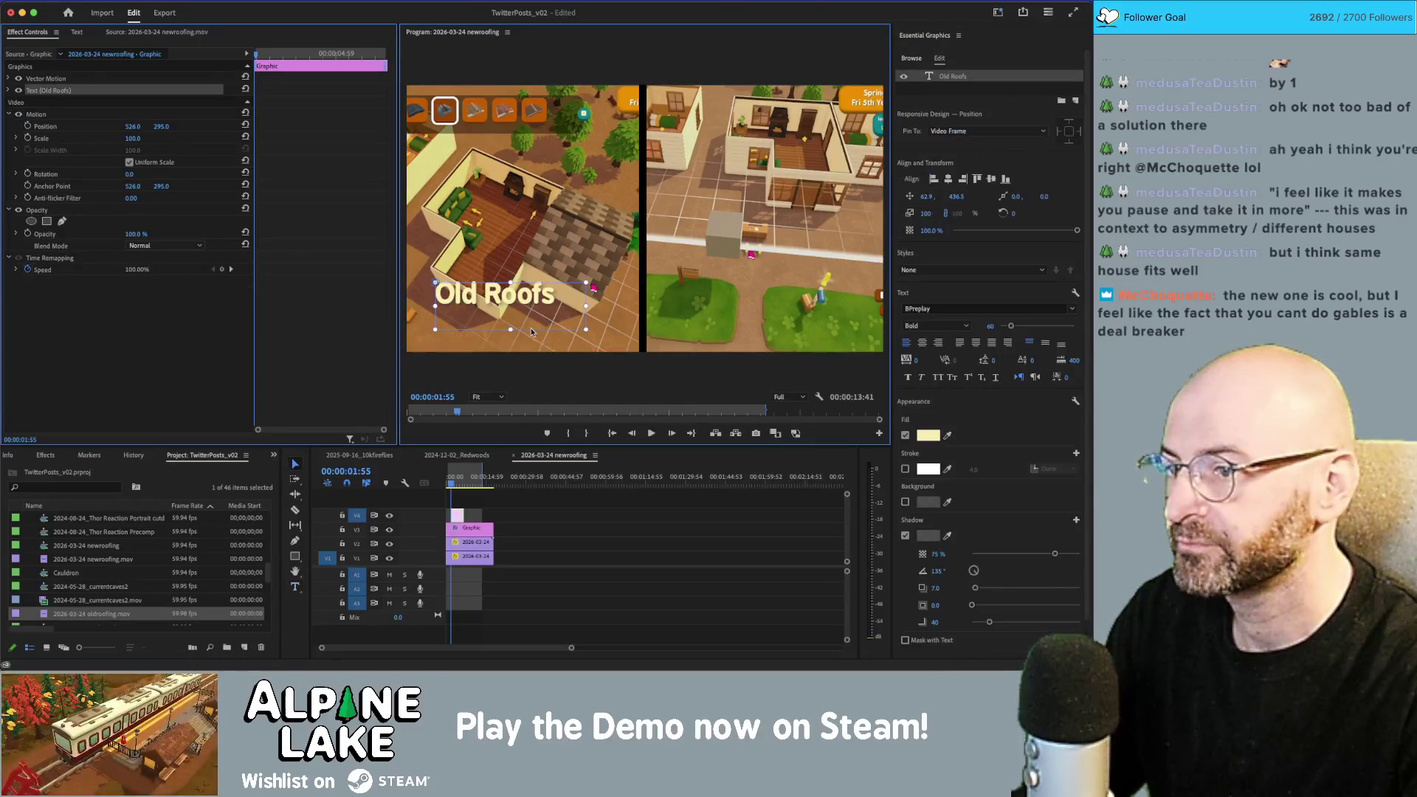
pyautogui.click(922, 342)
pyautogui.click(1045, 343)
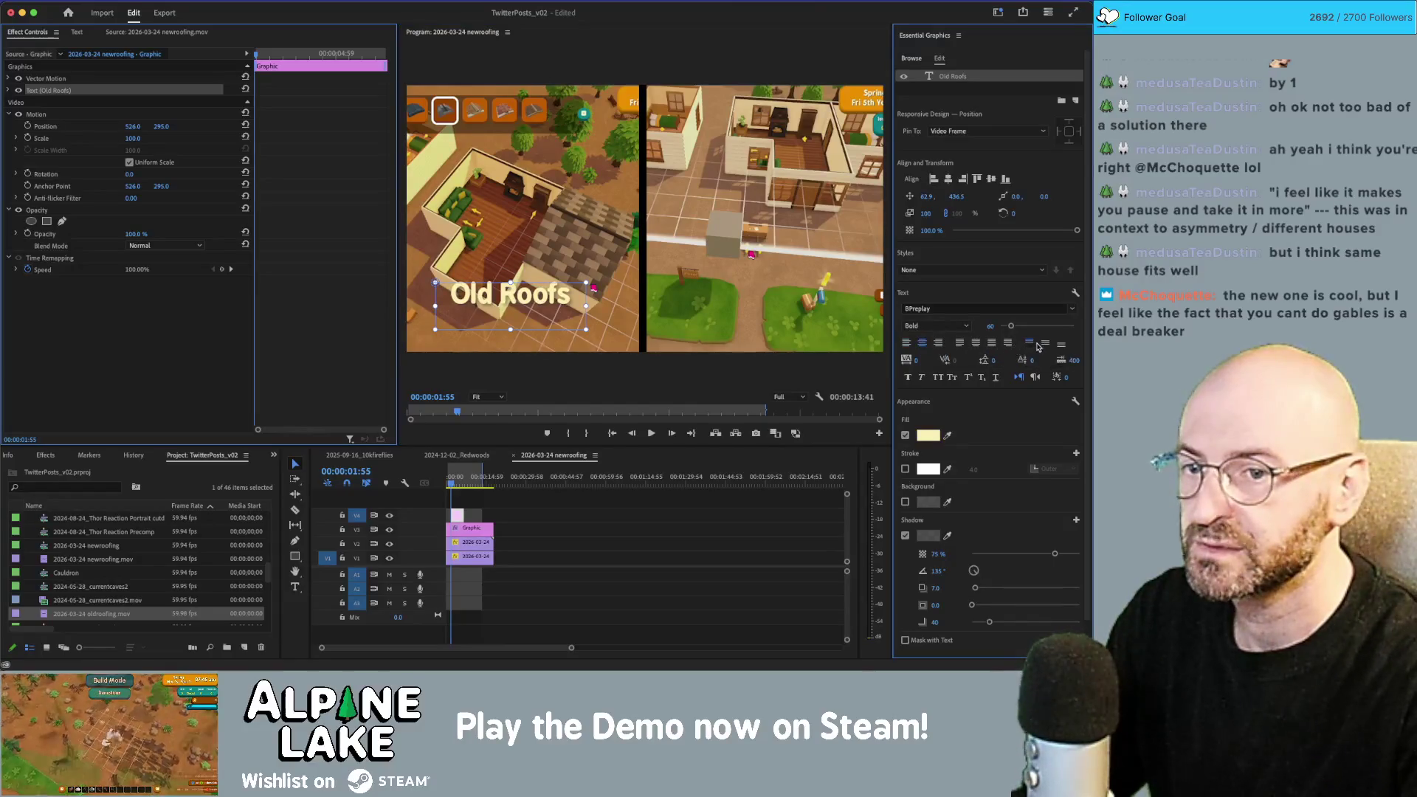
pyautogui.moveTo(528, 313)
pyautogui.mouseDown()
pyautogui.moveTo(530, 329)
pyautogui.moveTo(776, 334)
pyautogui.mouseUp()
pyautogui.press('super+z')
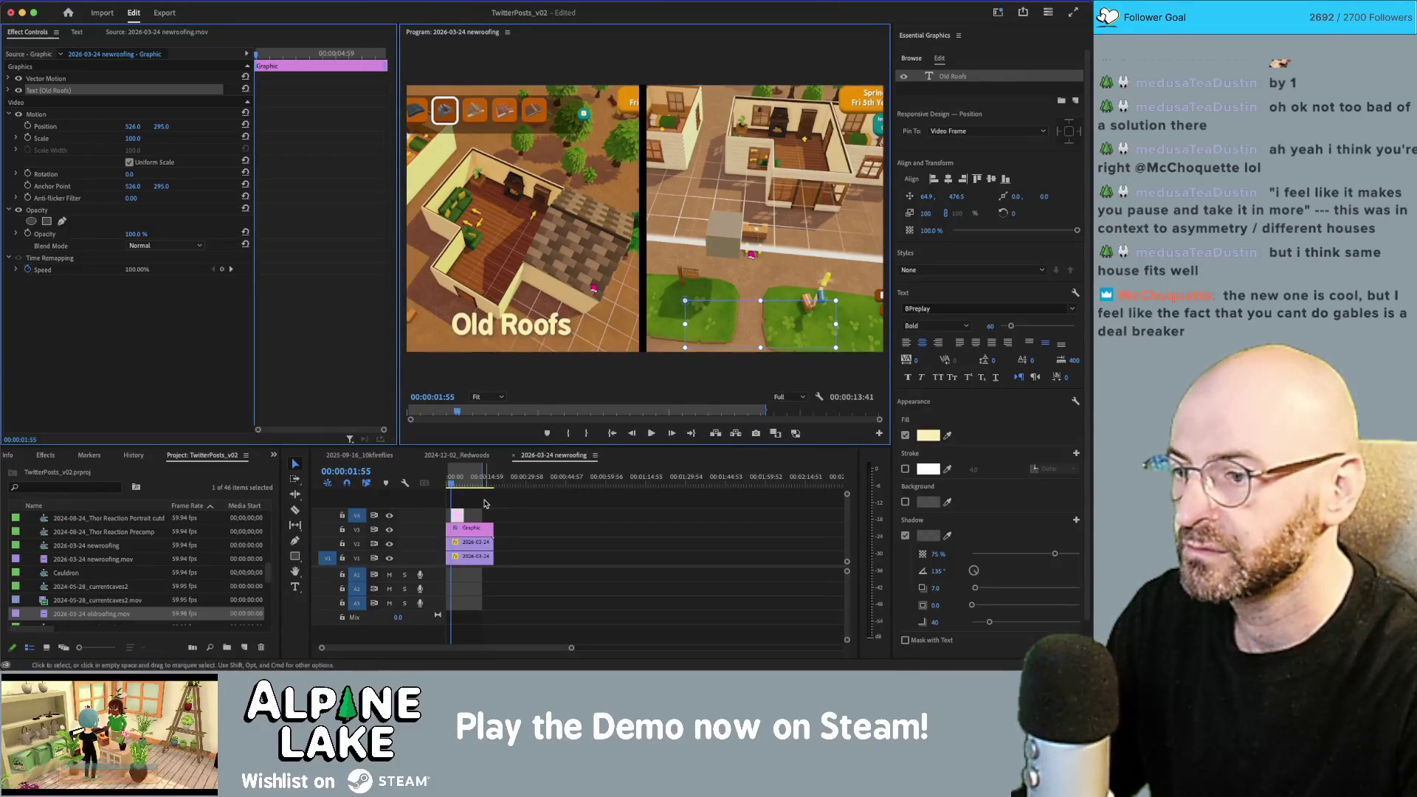
# Step: Extend the title clip, duplicate it onto another track, and retype the copy over the right clip as 'New Roofs'
pyautogui.moveTo(464, 515); pyautogui.dragTo(489, 513)
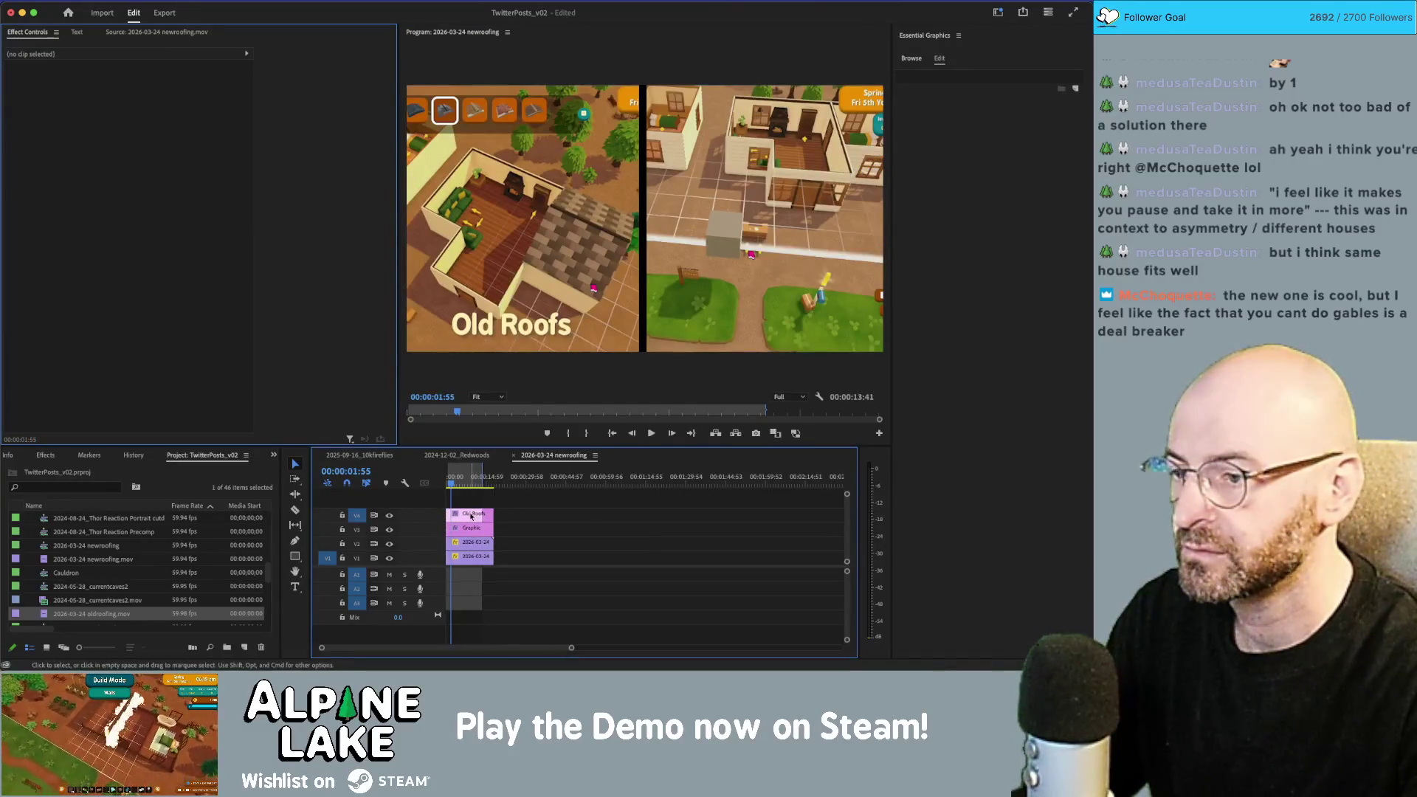
pyautogui.moveTo(470, 516); pyautogui.dragTo(472, 500)
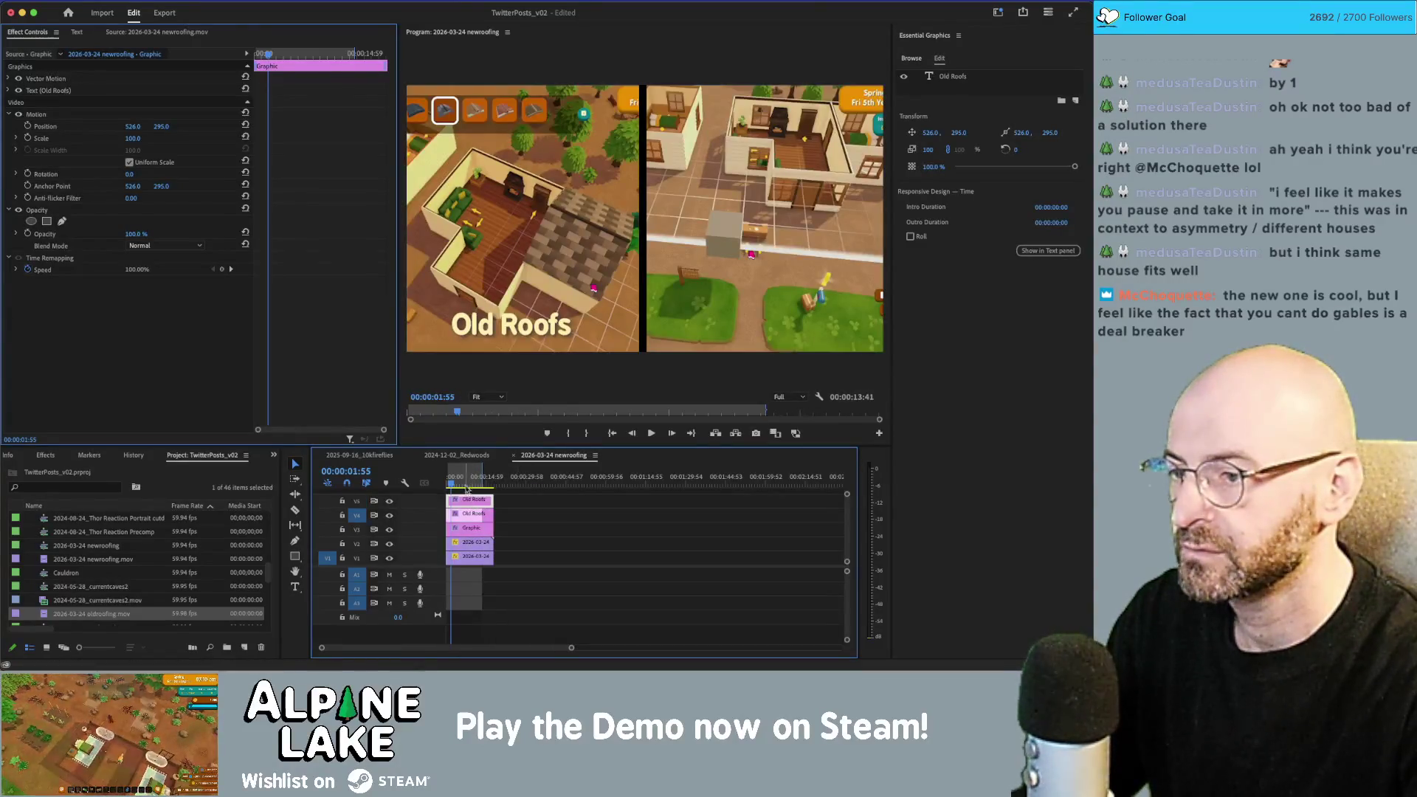
pyautogui.moveTo(512, 341); pyautogui.dragTo(774, 333)
pyautogui.press('t')
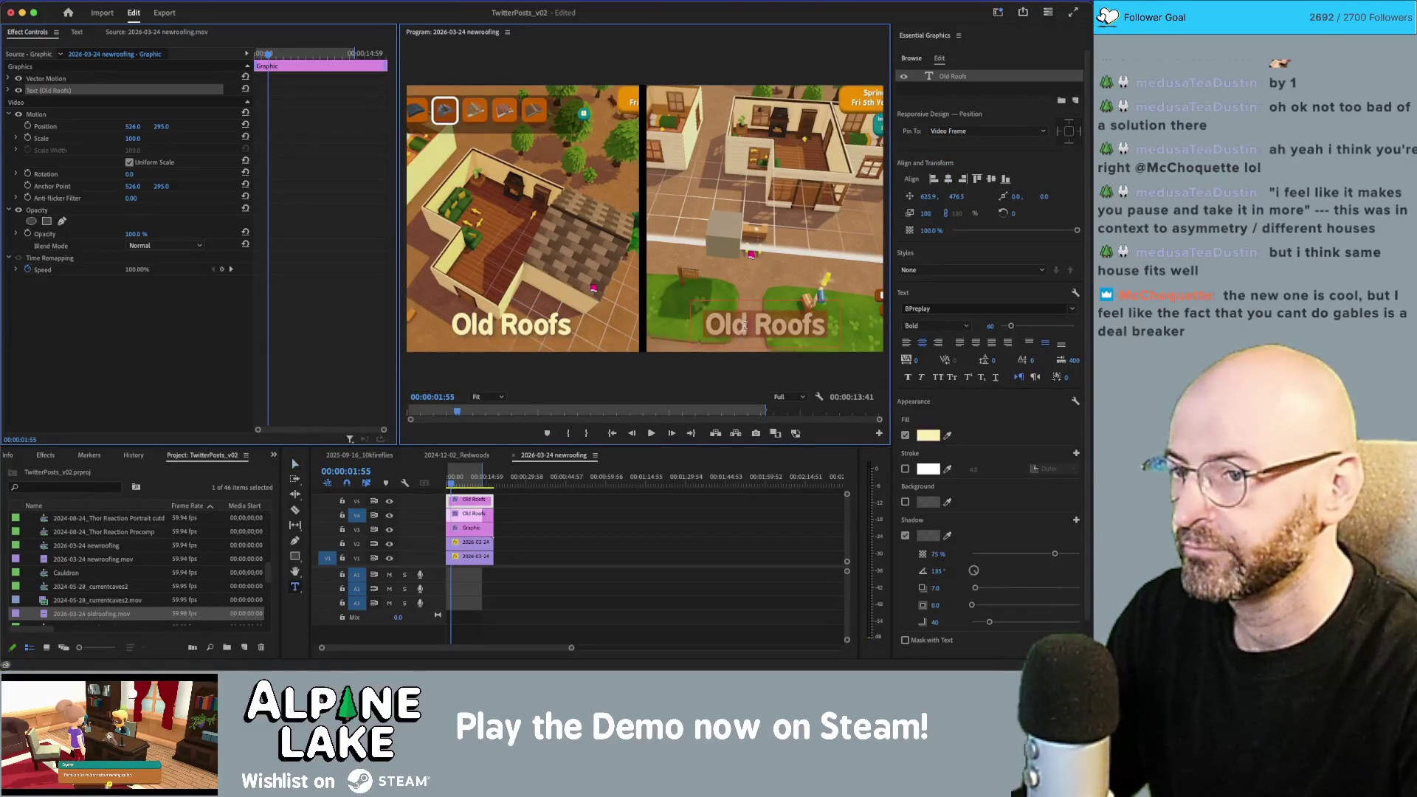
pyautogui.write('ew')
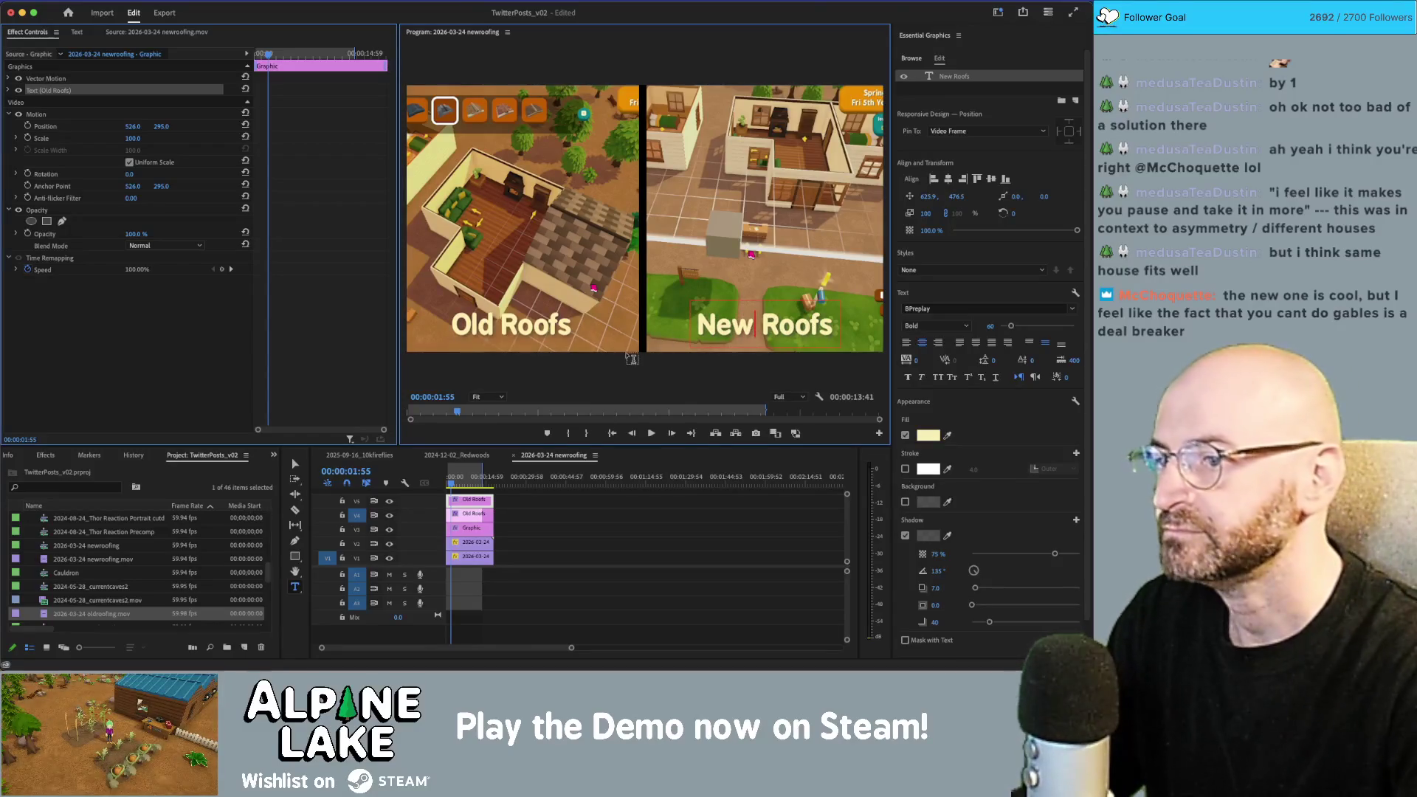
pyautogui.click(639, 384)
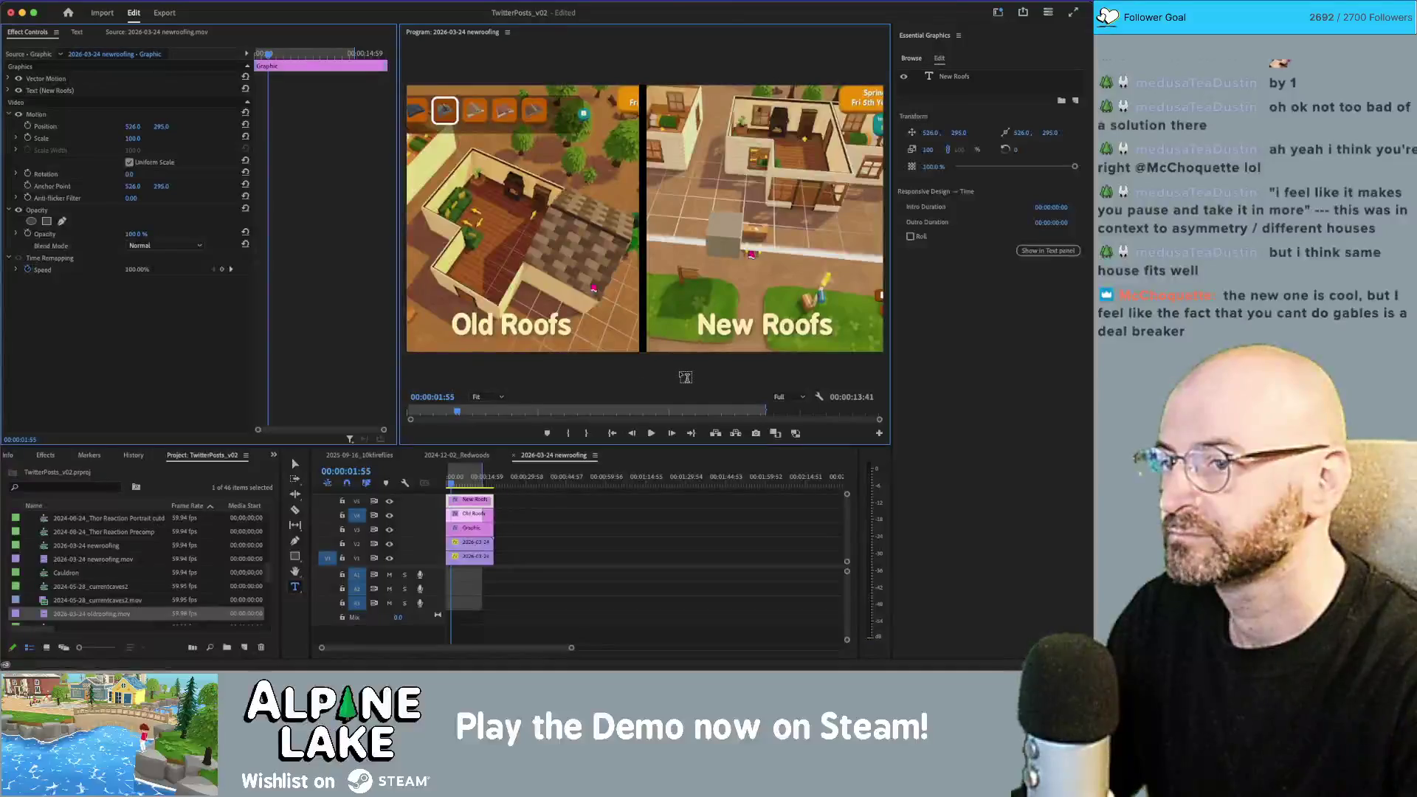
# Step: Rename the left title to 'Manual Roofs' and reduce its font size to 50
pyautogui.click(494, 328)
pyautogui.doubleClick(495, 329)
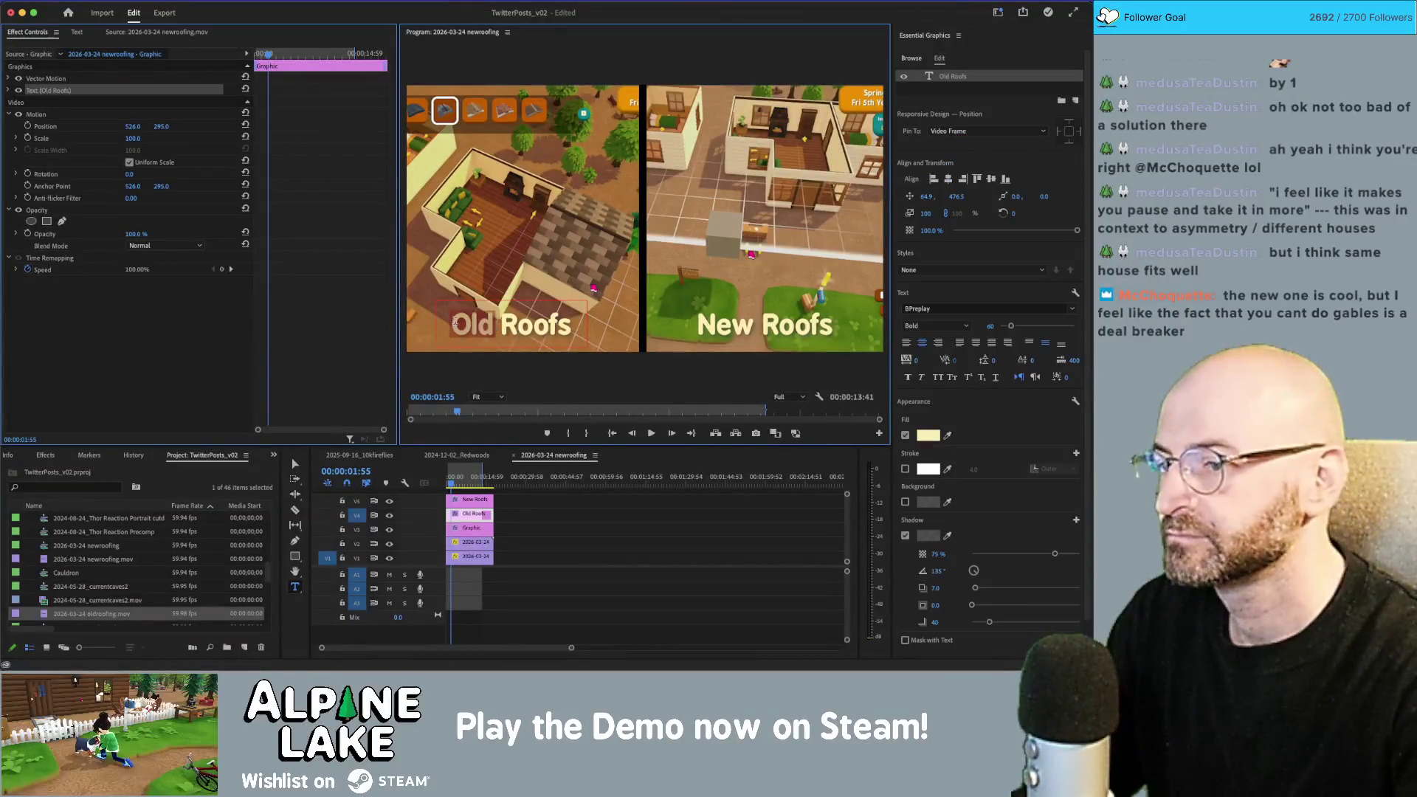
pyautogui.write('Manual %')
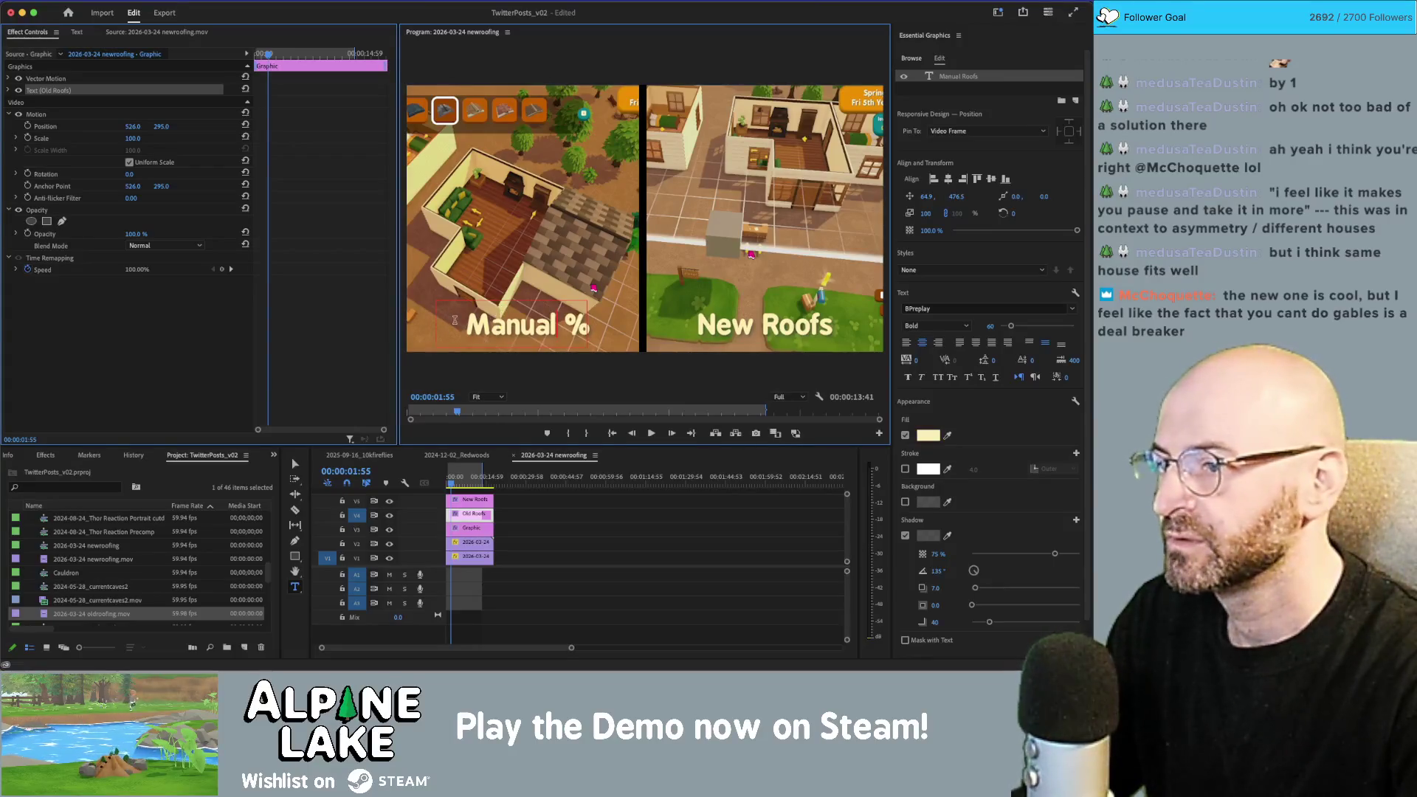
pyautogui.hotkey('ctrl', 'a')
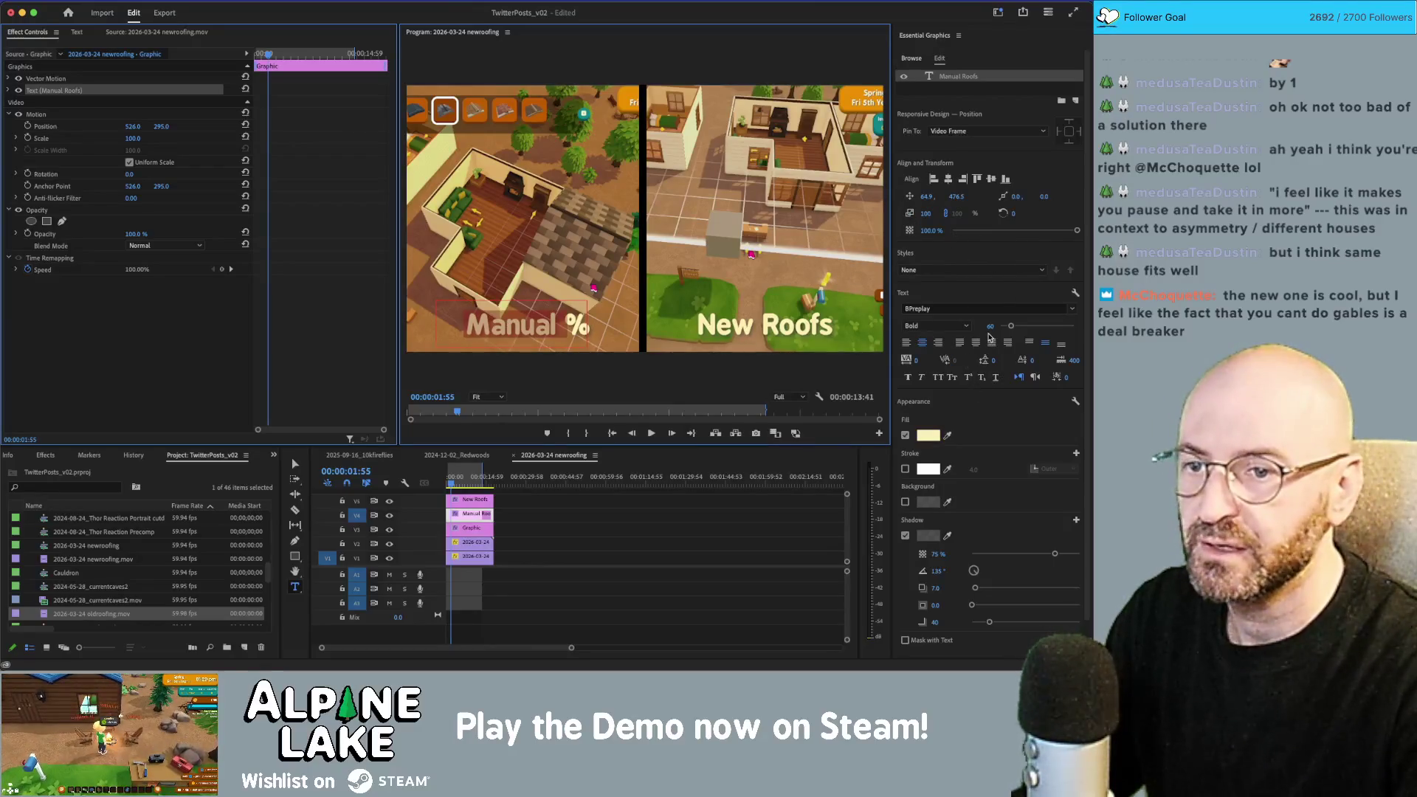
pyautogui.moveTo(990, 326); pyautogui.dragTo(986, 326)
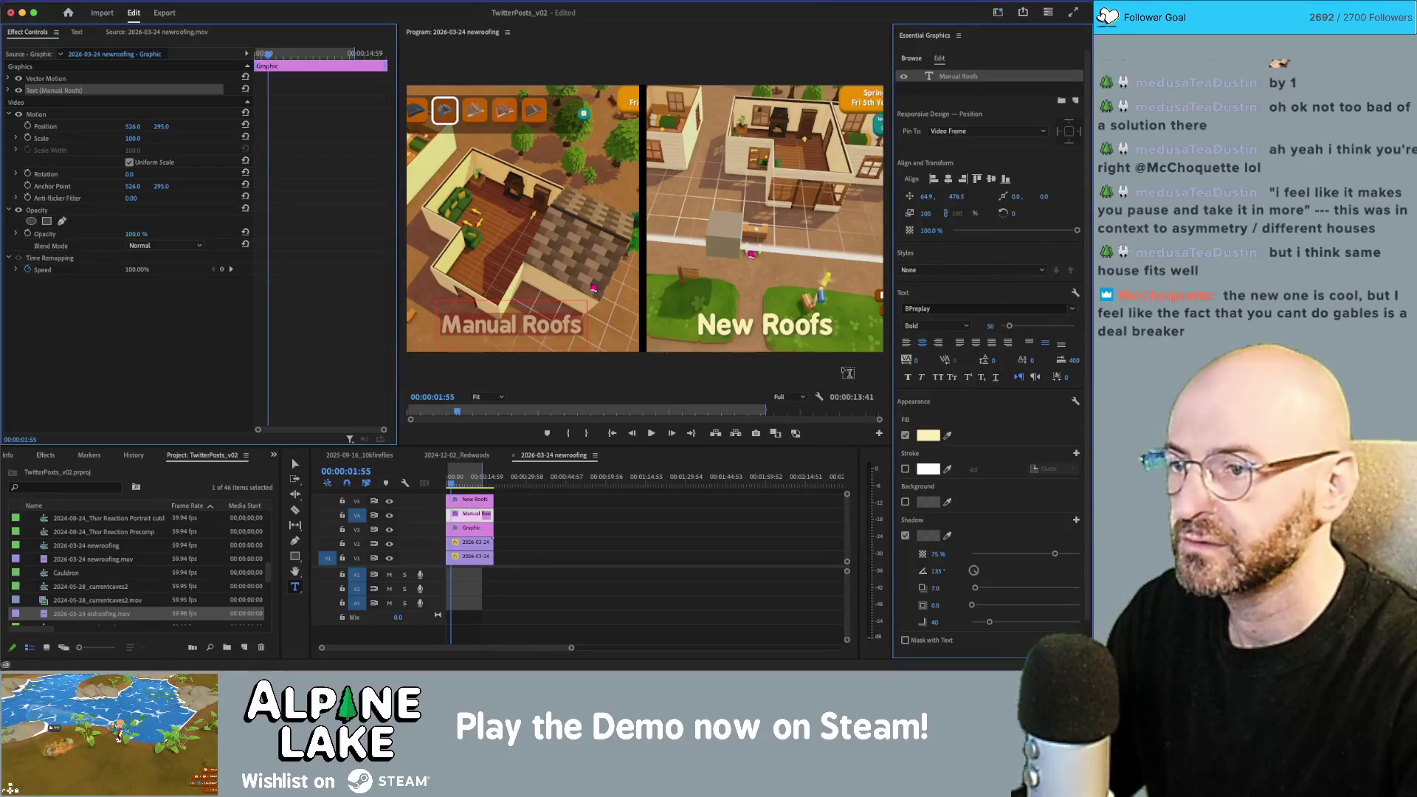
# Step: Change the right title's text from 'New Roofs' to 'Auto Roofs'
pyautogui.click(773, 336)
pyautogui.click(753, 324)
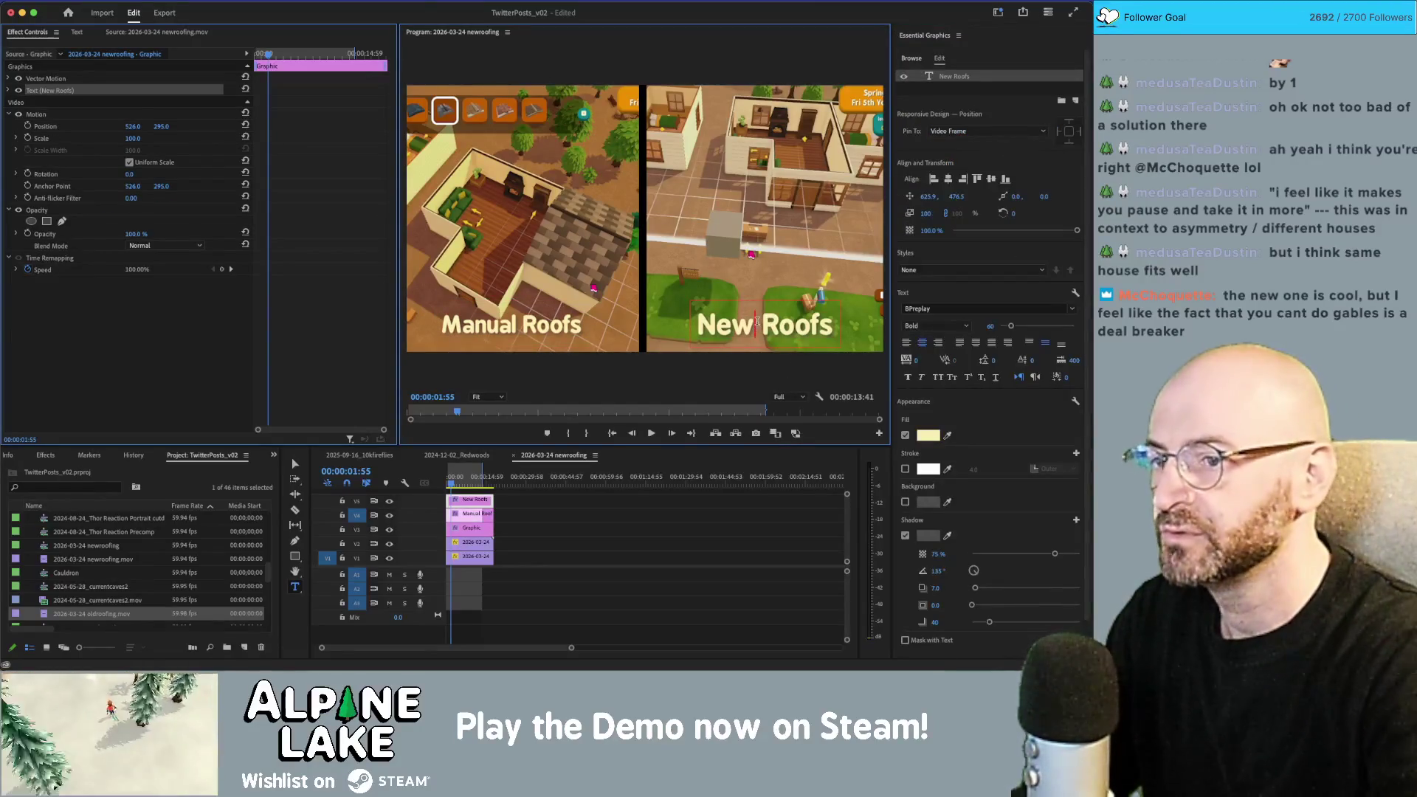
pyautogui.doubleClick(756, 322)
pyautogui.write('Auto')
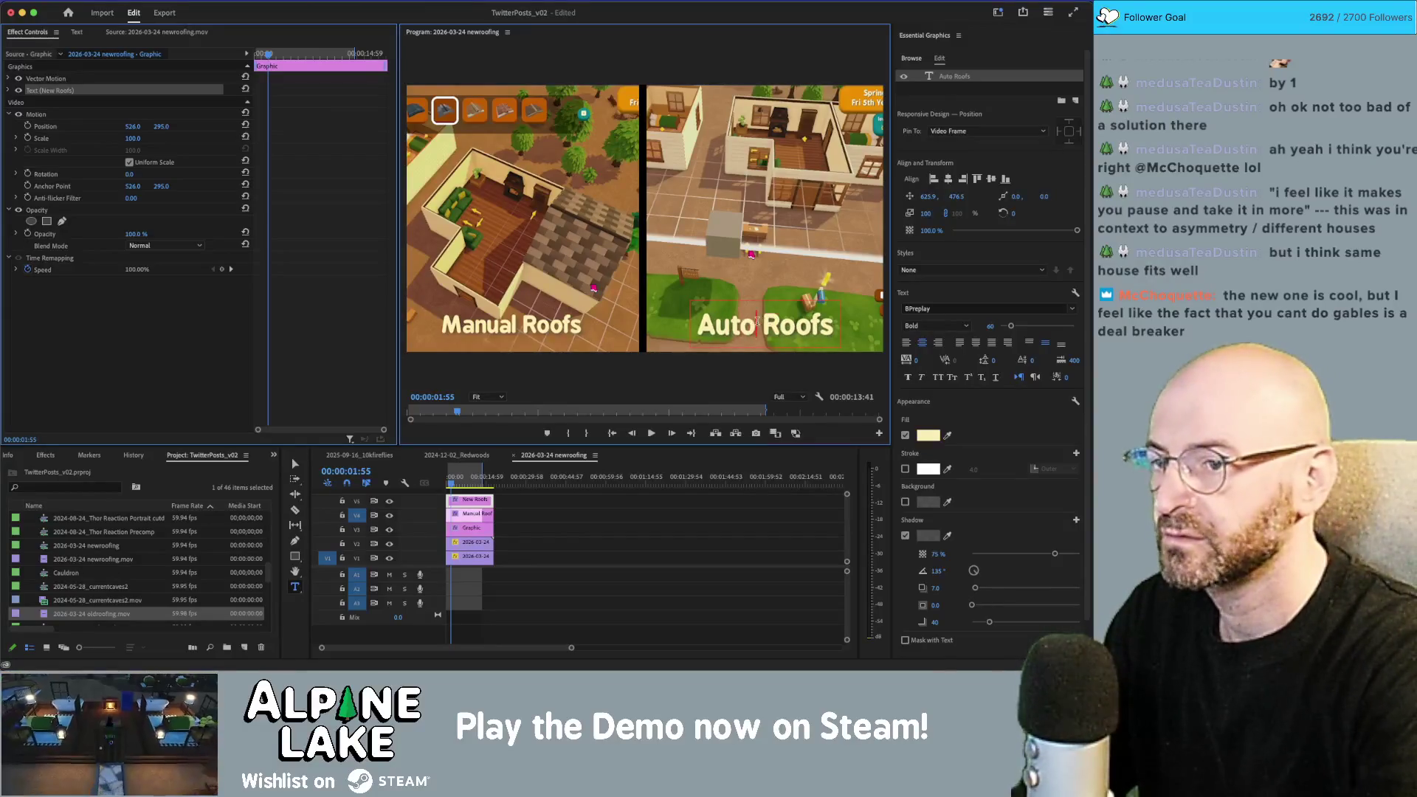
pyautogui.click(549, 385)
pyautogui.write('v')
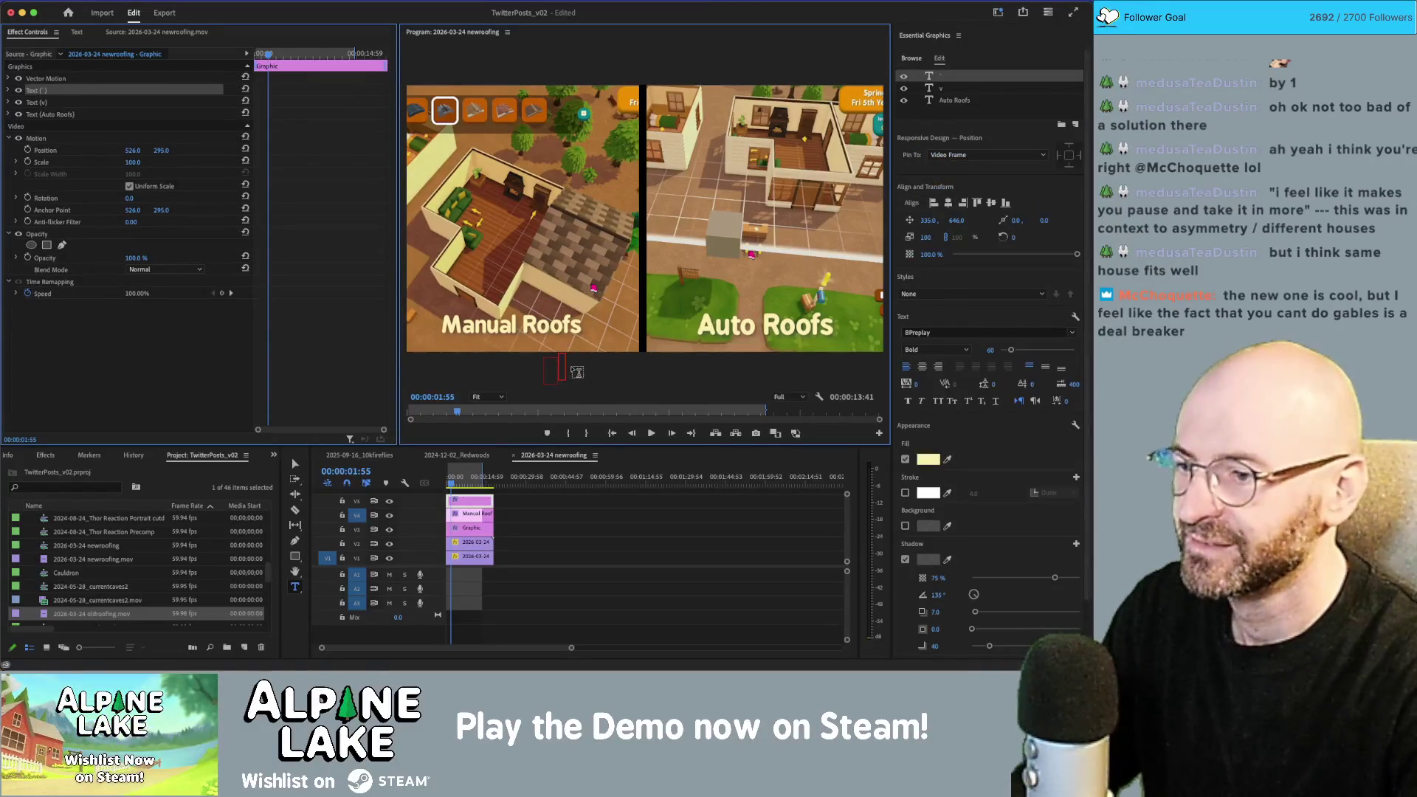
# Step: Delete the stray empty text layers, scrub ahead, and drag 'Manual Roofs' up to the top-left
pyautogui.press('Escape')
pyautogui.press('Delete')
pyautogui.press('Delete')
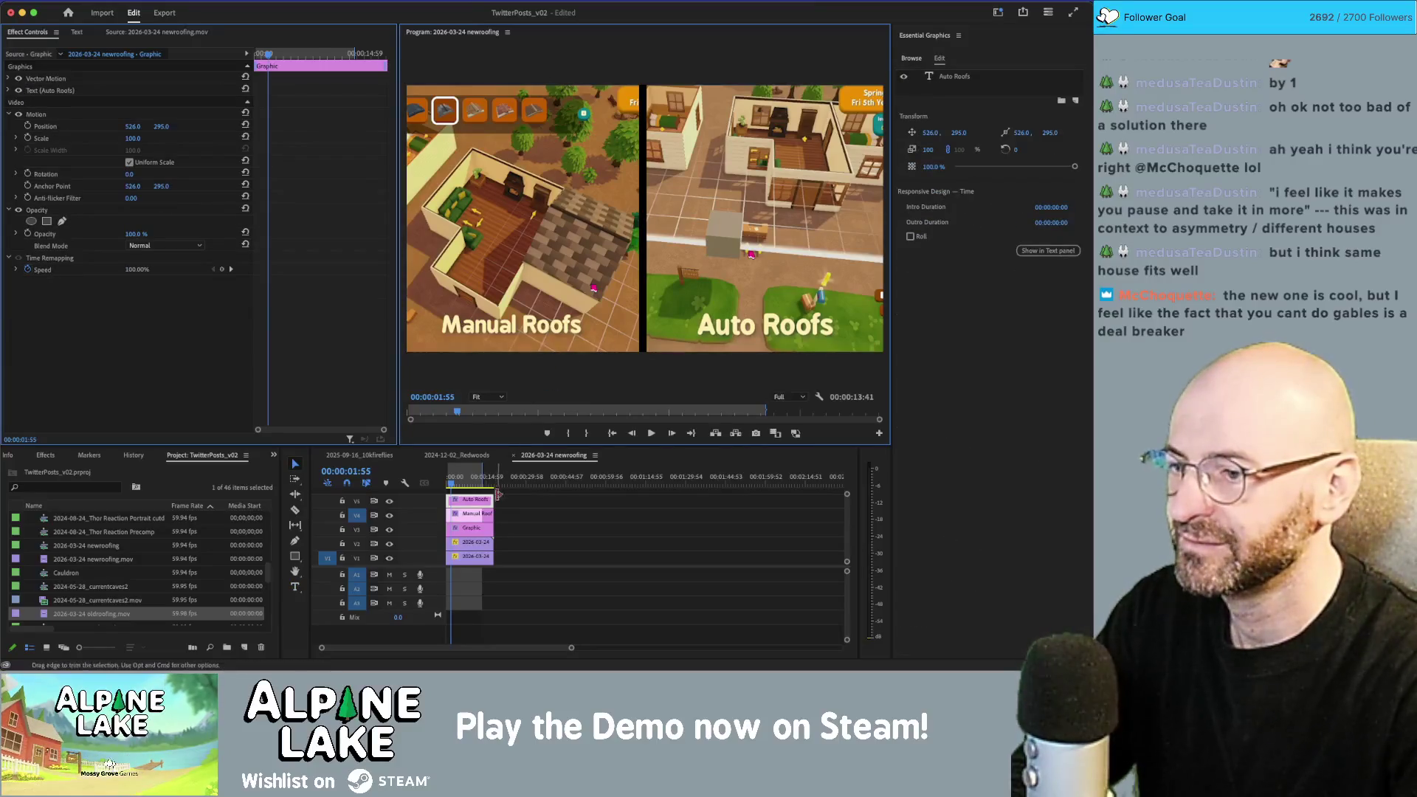
pyautogui.moveTo(455, 484); pyautogui.dragTo(474, 488)
pyautogui.click(516, 332)
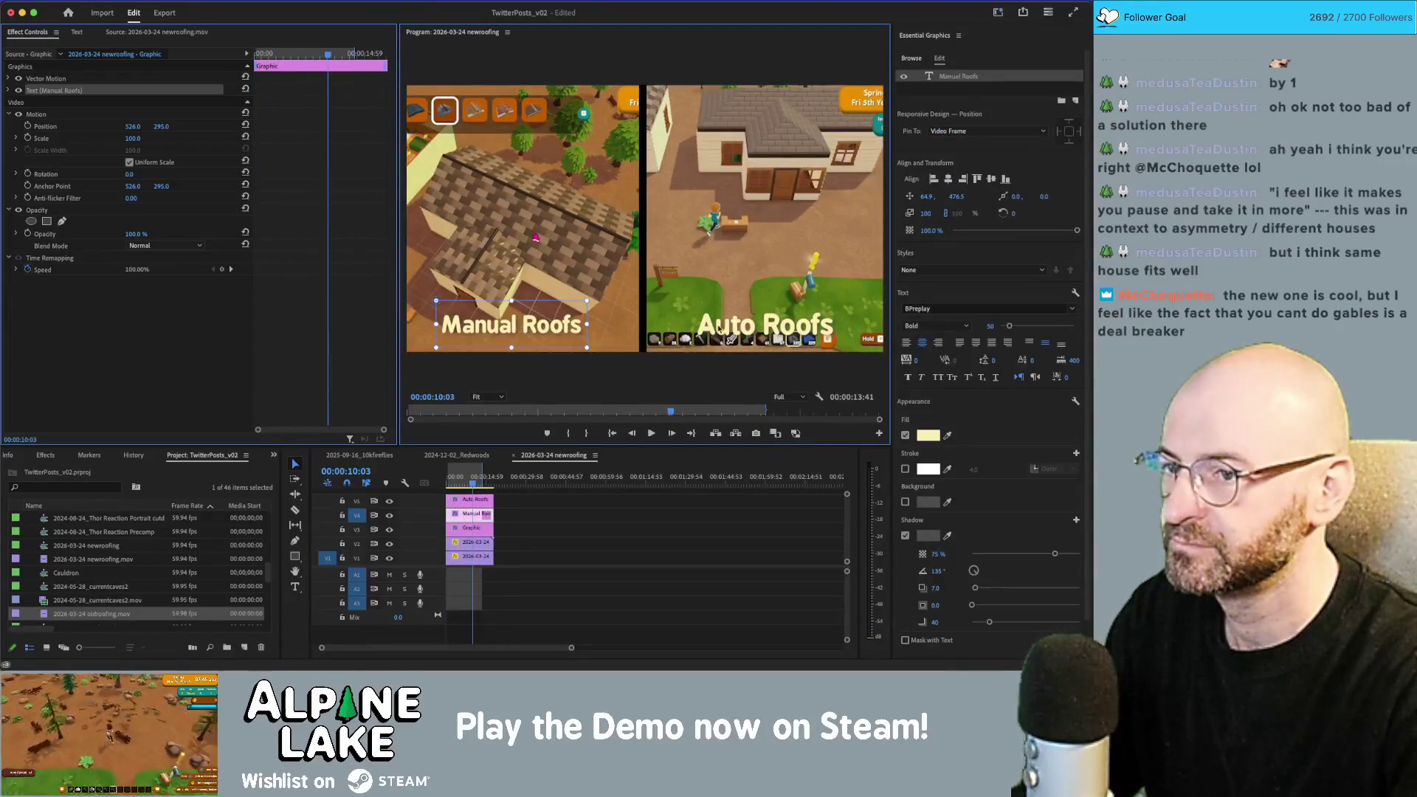
pyautogui.click(729, 336)
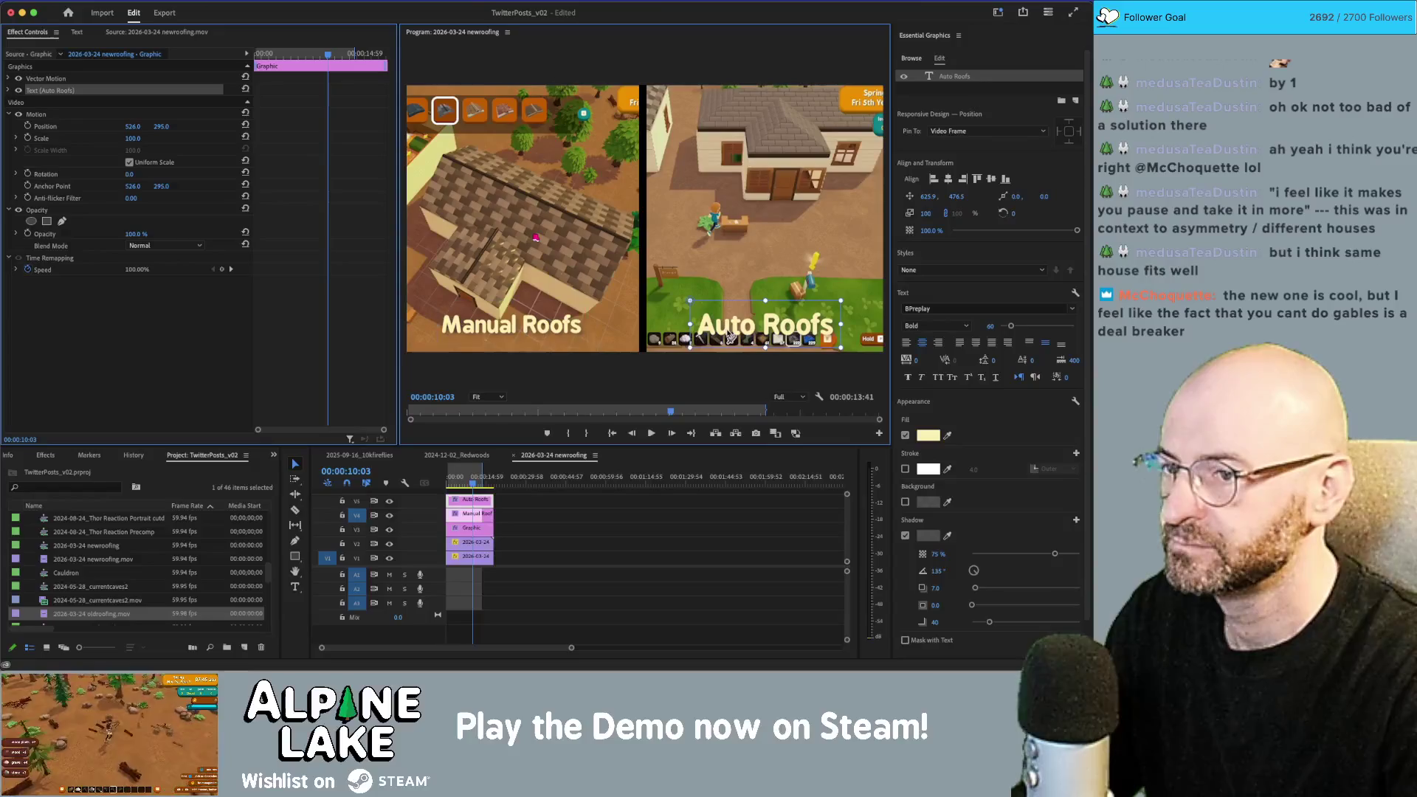
pyautogui.click(505, 515)
pyautogui.click(514, 333)
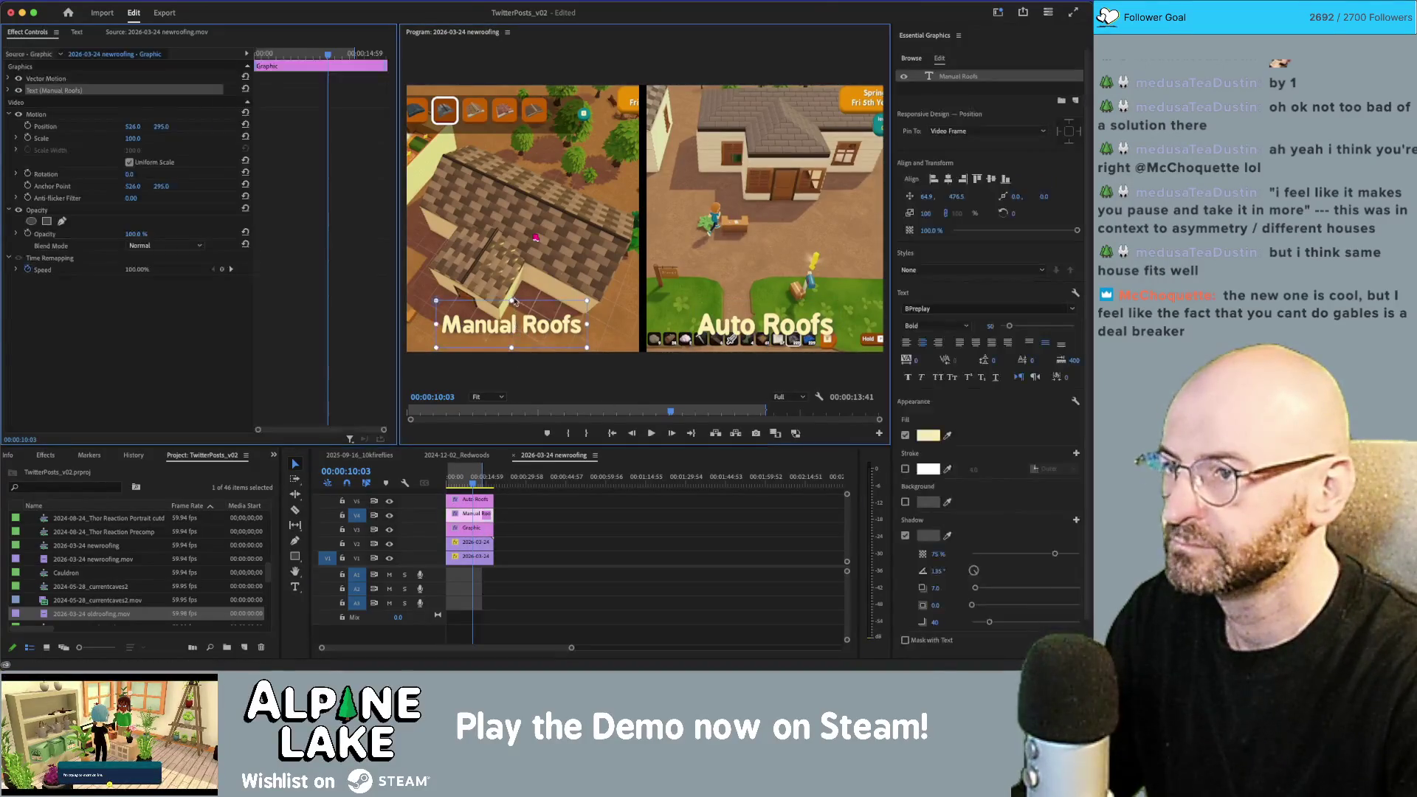
pyautogui.moveTo(515, 325); pyautogui.dragTo(520, 126)
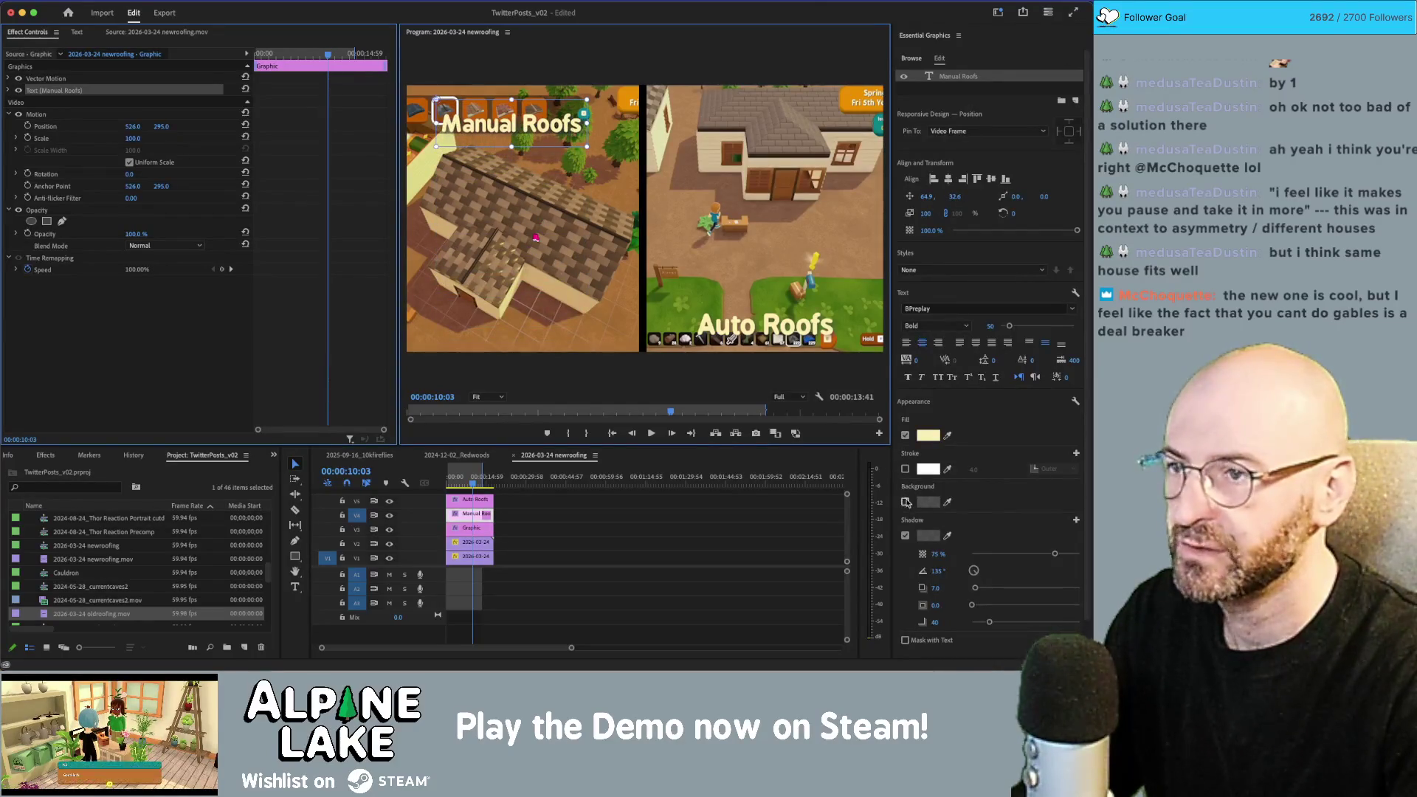
# Step: Enable a black Background box behind Manual Roofs at 100% opacity and enlarge it
pyautogui.click(905, 502)
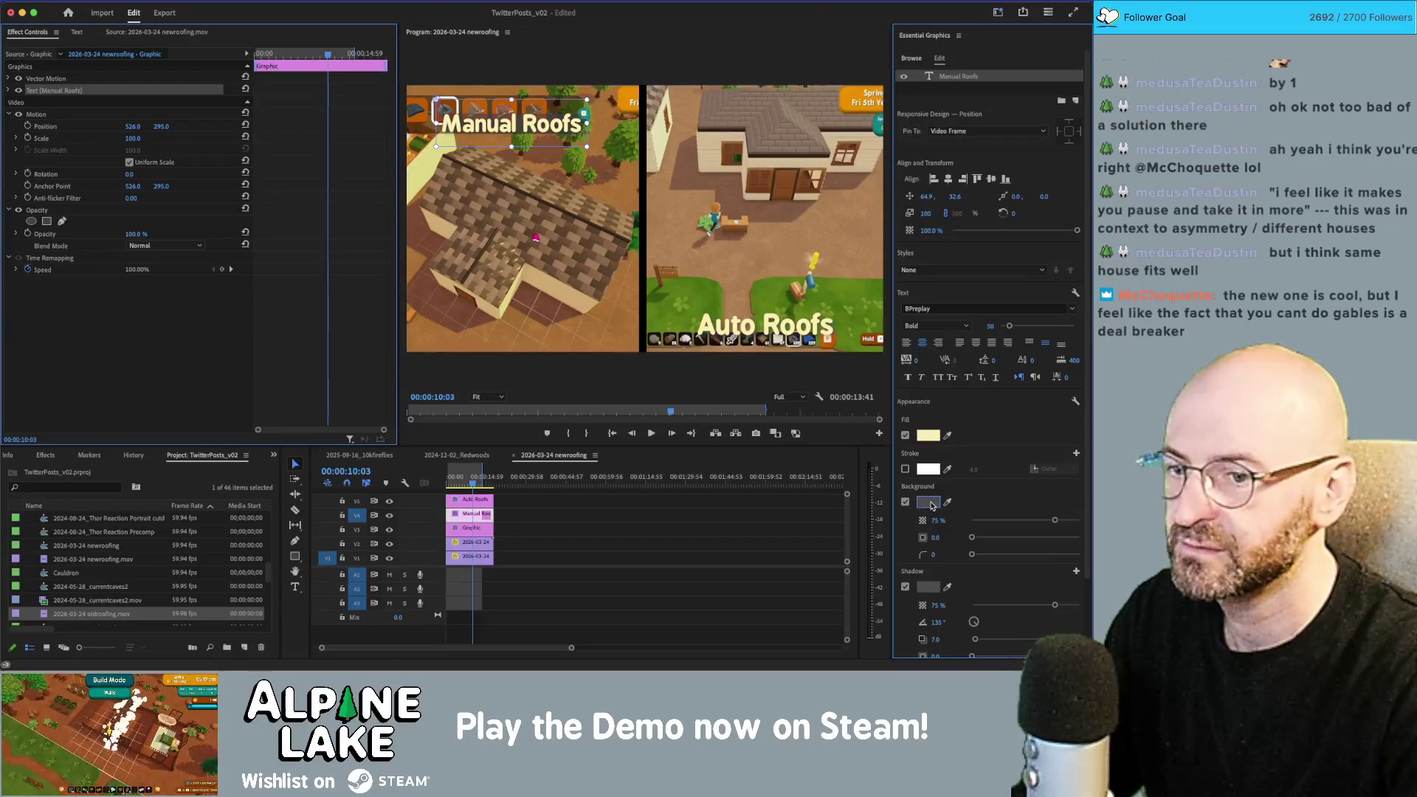
pyautogui.click(931, 505)
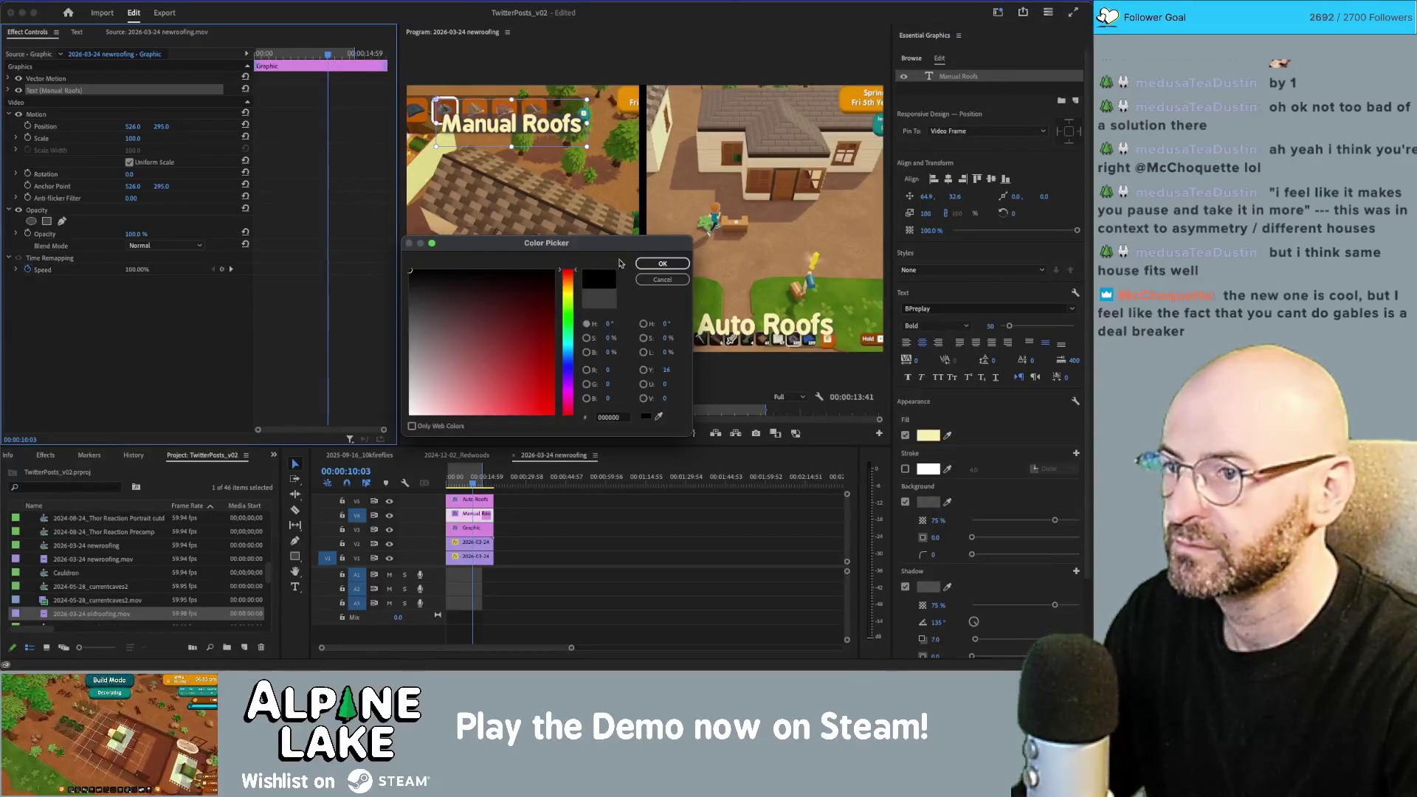
pyautogui.click(662, 264)
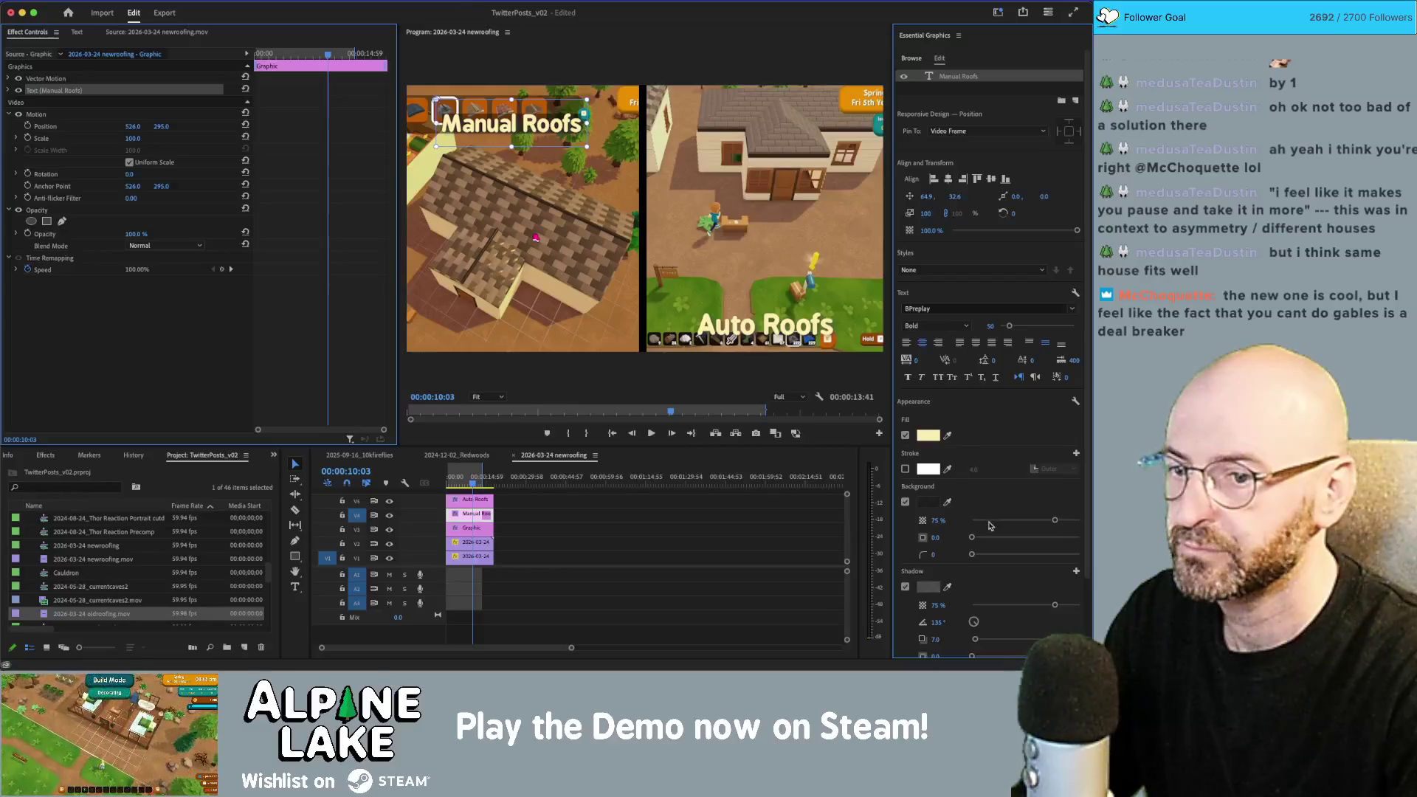
pyautogui.moveTo(1053, 522); pyautogui.dragTo(1079, 521)
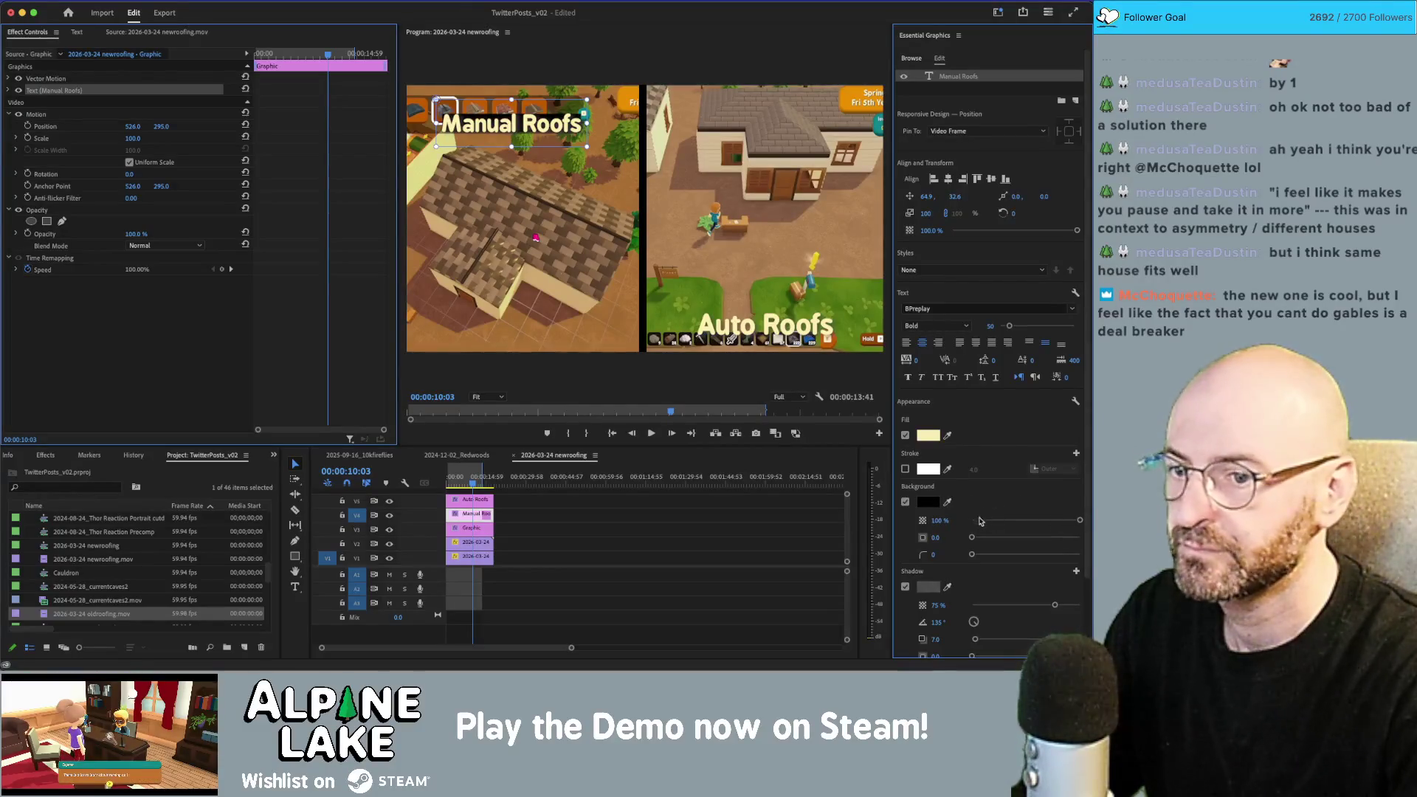
pyautogui.moveTo(971, 538)
pyautogui.mouseDown()
pyautogui.moveTo(1012, 553)
pyautogui.moveTo(990, 539)
pyautogui.mouseUp()
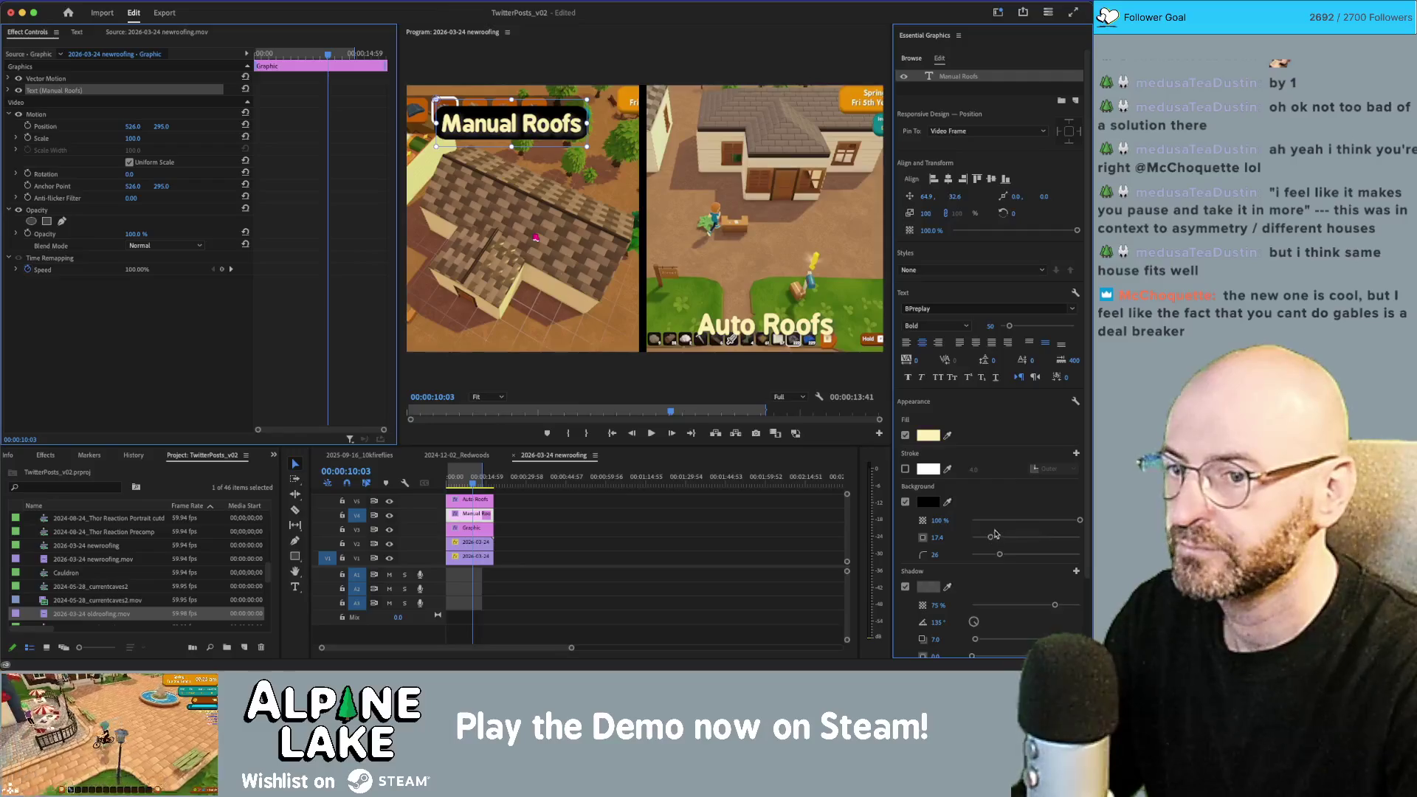